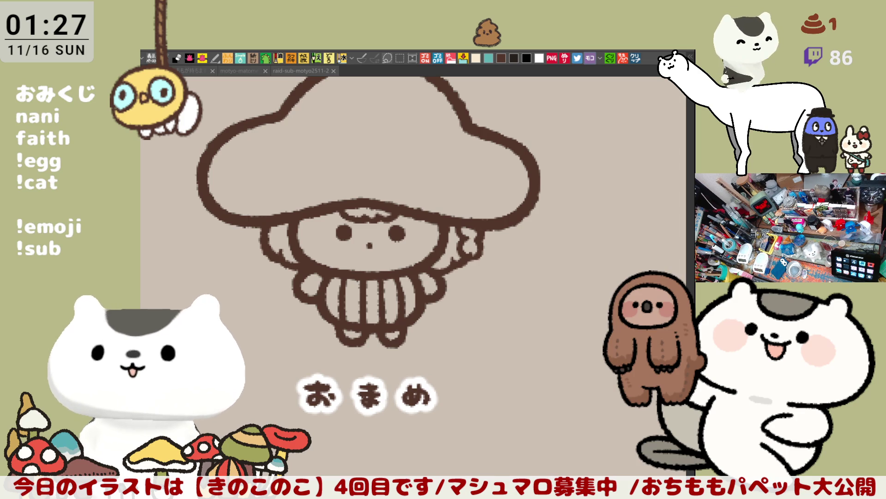
- Briefly check the cat illustration document, then return to the mushroom sheet
click(459, 198)
click(635, 58)
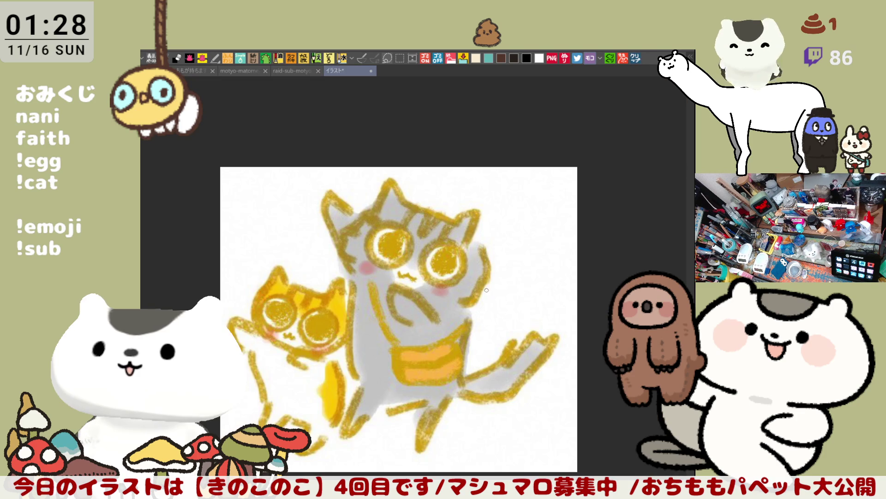
click(371, 71)
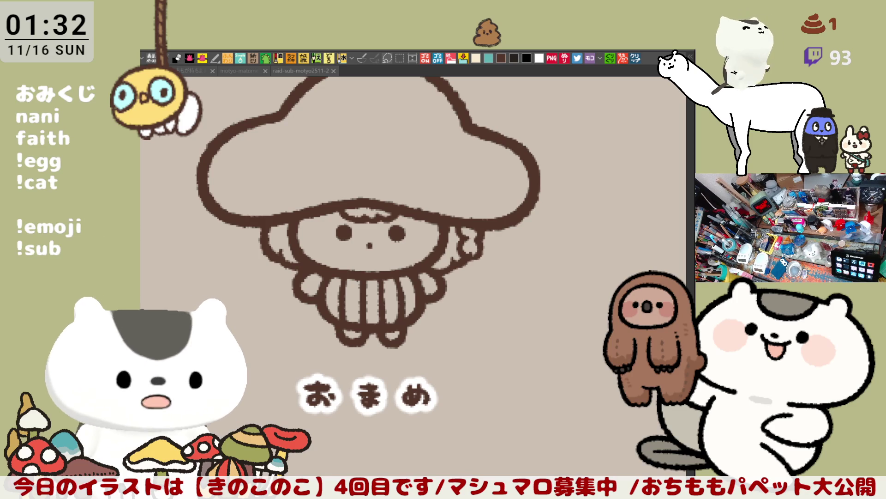
- Open the cat reference document and zoom and pan over the cats and the sketch below
click(340, 259)
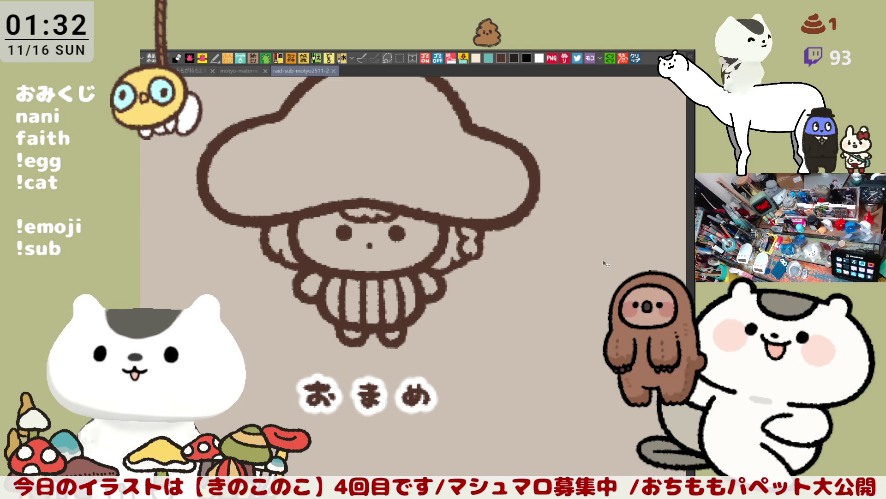
click(637, 58)
scroll(283, 187, up, 5)
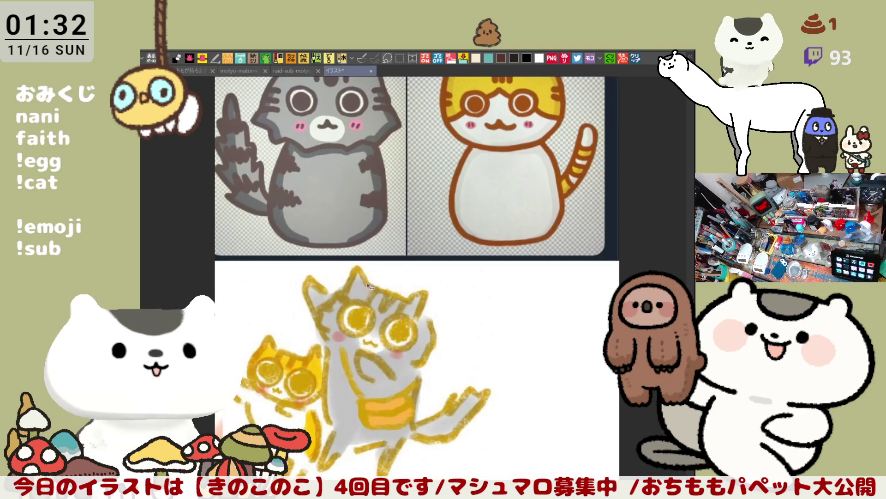
scroll(283, 187, up, 2)
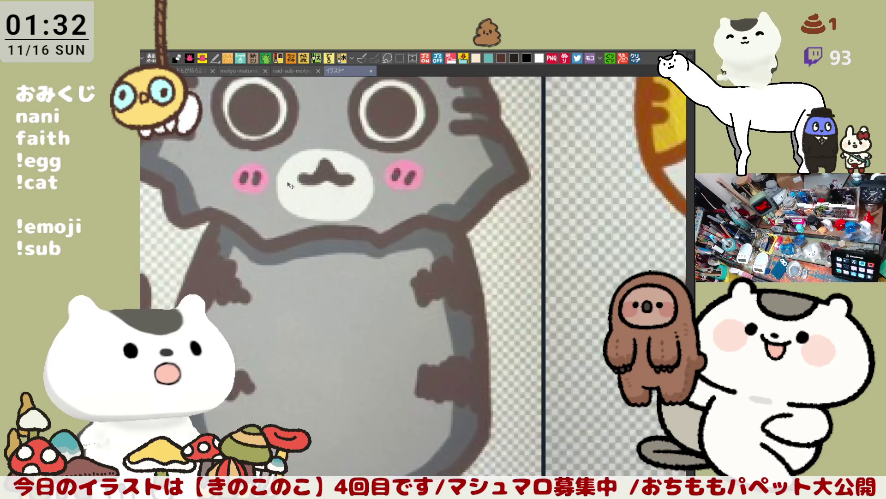
scroll(335, 222, right, 5)
scroll(334, 221, down, 3)
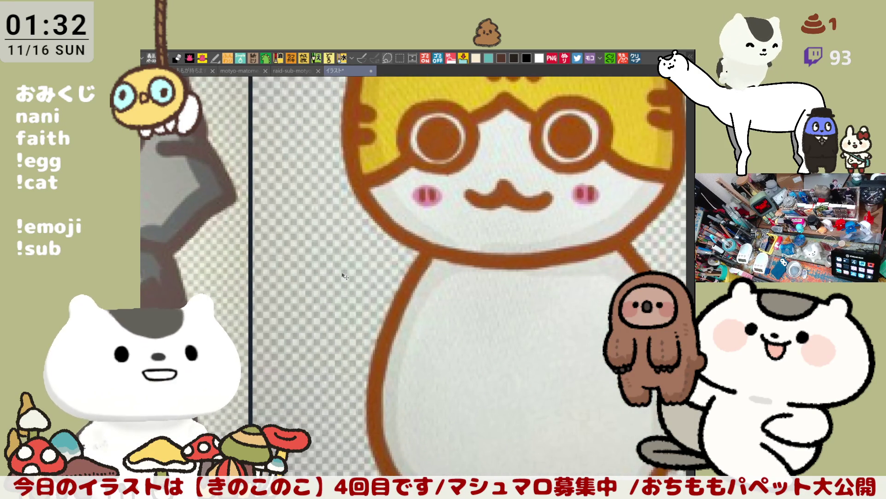
scroll(432, 290, up, 2)
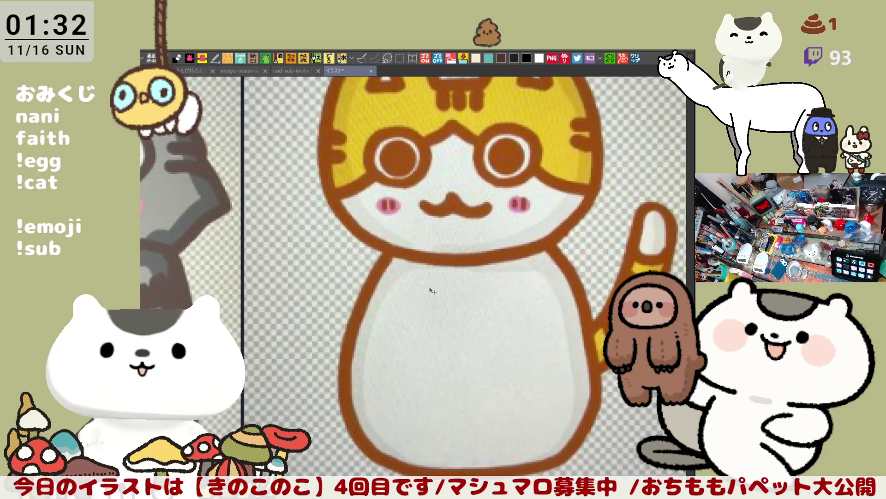
scroll(432, 290, down, 2)
scroll(429, 284, down, 1)
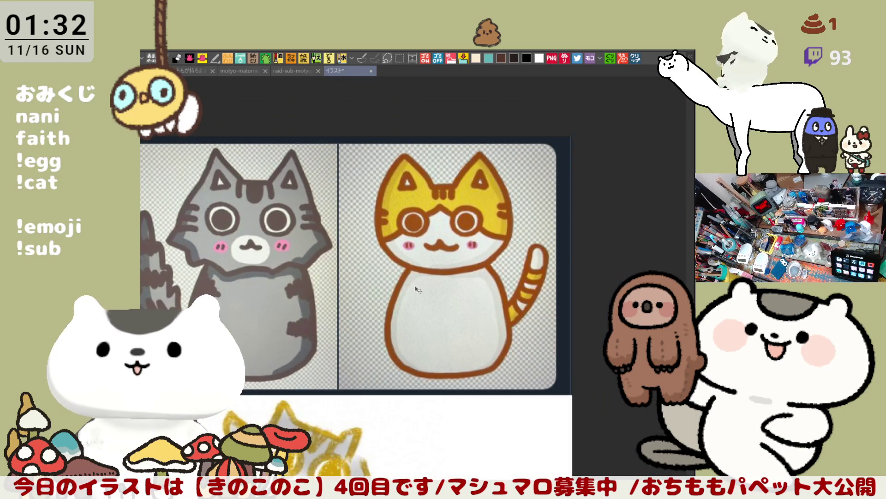
scroll(430, 283, down, 3)
scroll(429, 283, left, 2)
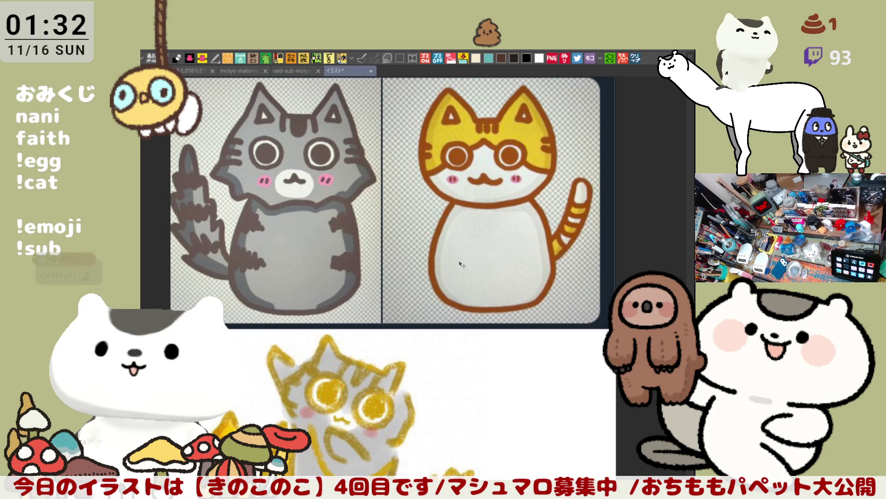
drag(498, 185, 488, 241)
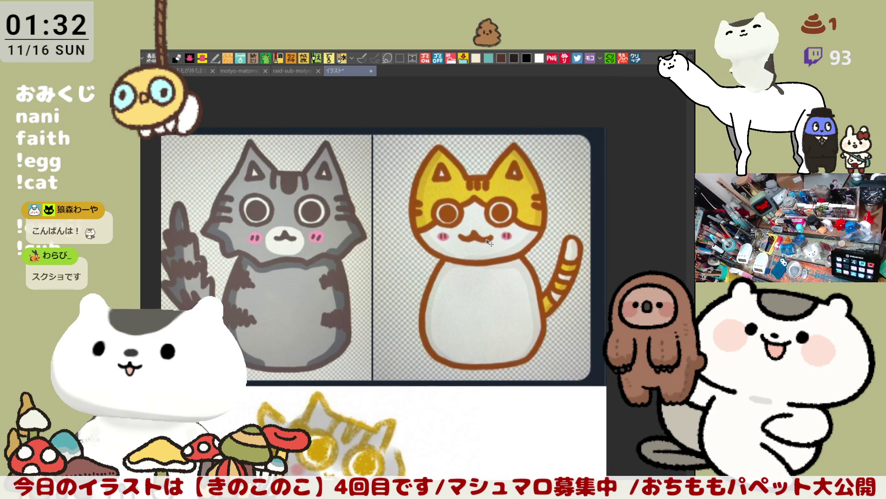
scroll(488, 241, up, 5)
scroll(492, 241, down, 5)
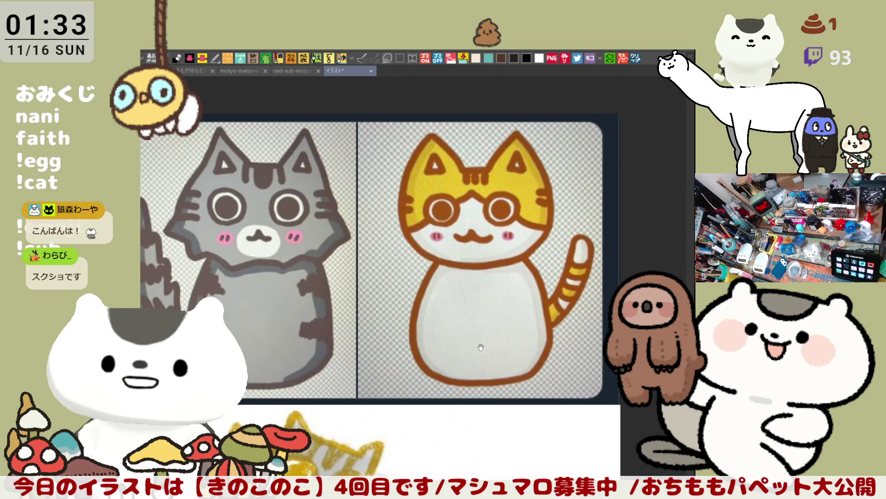
drag(493, 243, 479, 162)
scroll(404, 353, up, 3)
scroll(403, 353, down, 3)
- Frame both cats and the sketch together, testing and undoing a white stroke on the orange cat
drag(403, 354, 397, 430)
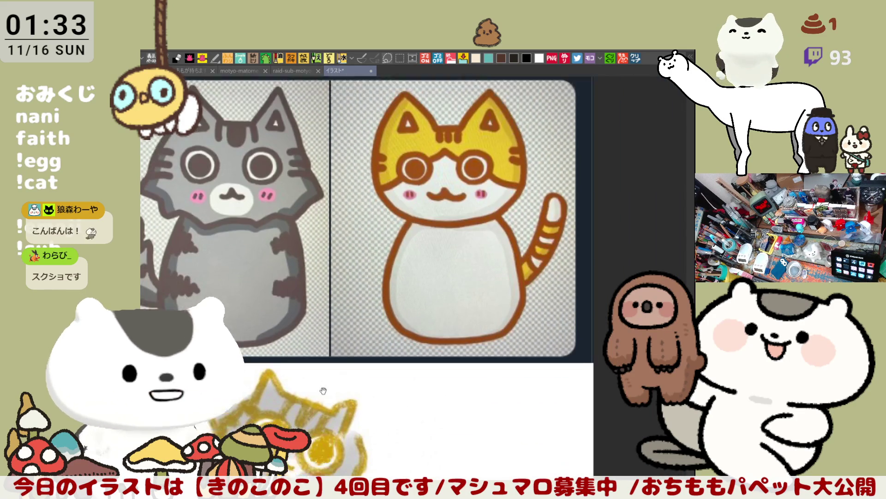
scroll(365, 325, up, 2)
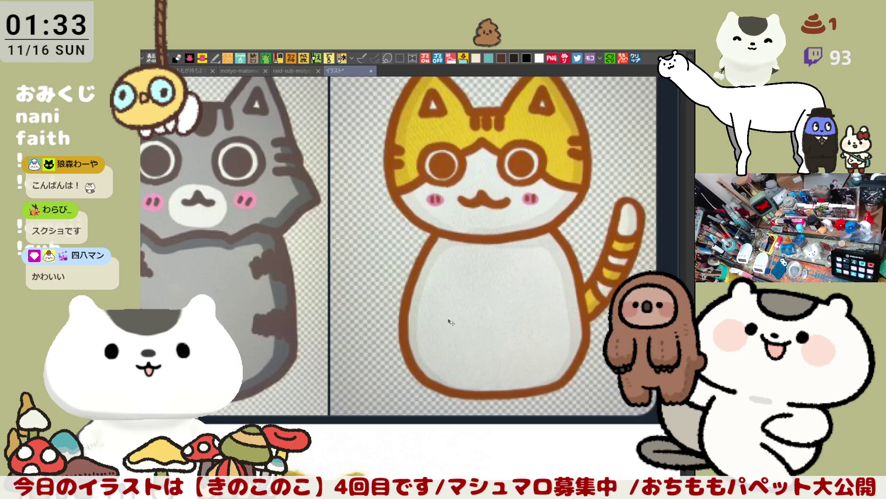
scroll(481, 268, up, 2)
drag(527, 251, 417, 304)
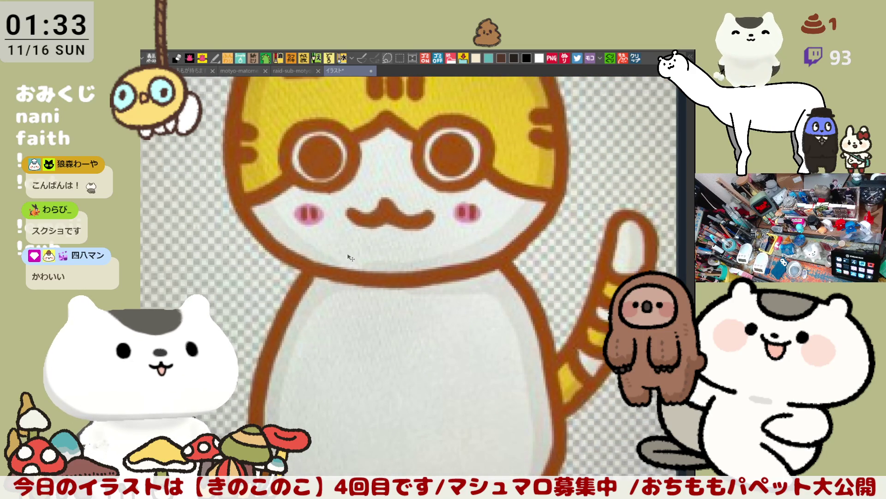
scroll(349, 257, down, 2)
scroll(349, 257, down, 2)
scroll(350, 257, down, 4)
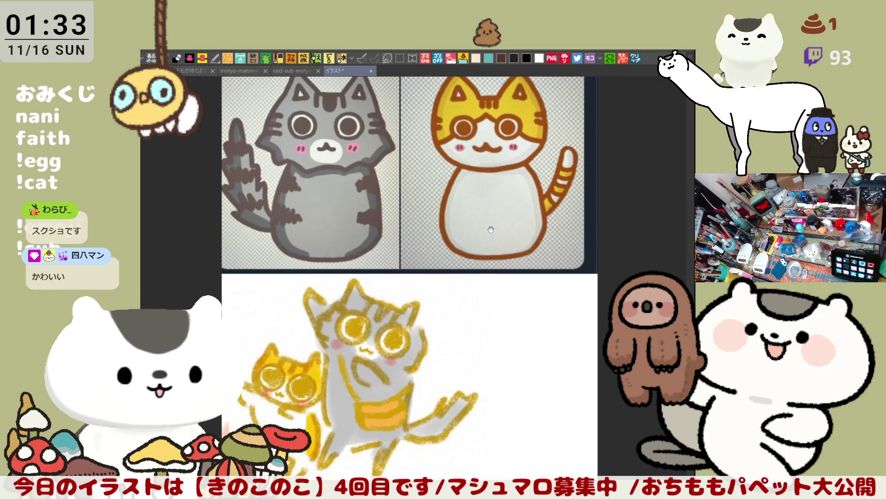
drag(490, 230, 460, 277)
drag(496, 193, 465, 234)
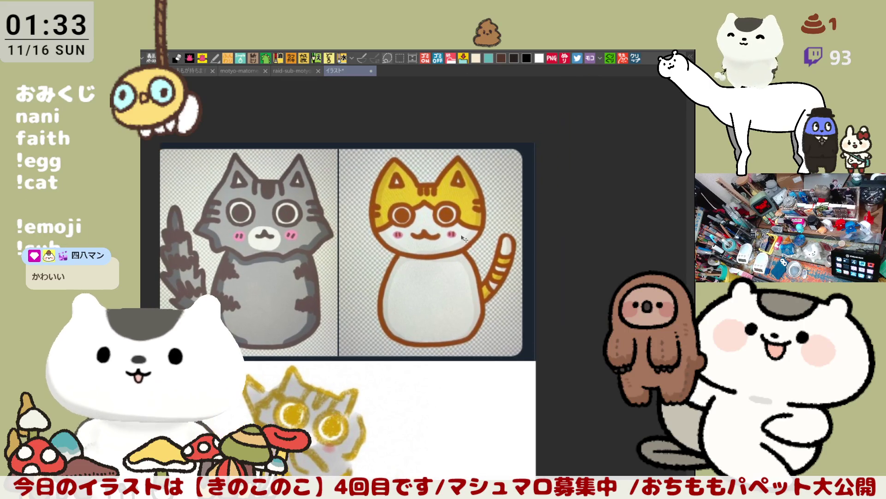
scroll(266, 237, up, 1)
scroll(265, 237, up, 5)
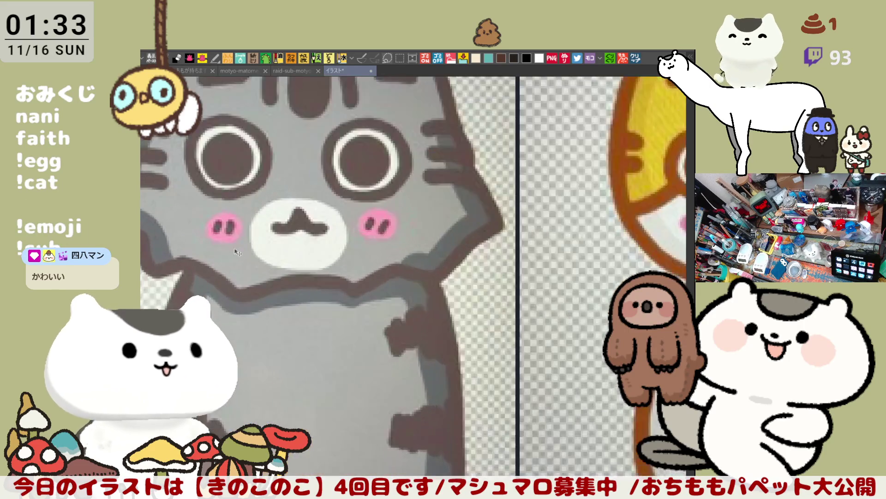
scroll(272, 288, down, 8)
mouse_move(397, 475)
mouse_down()
mouse_move(421, 396)
mouse_move(425, 333)
mouse_up()
scroll(457, 339, up, 1)
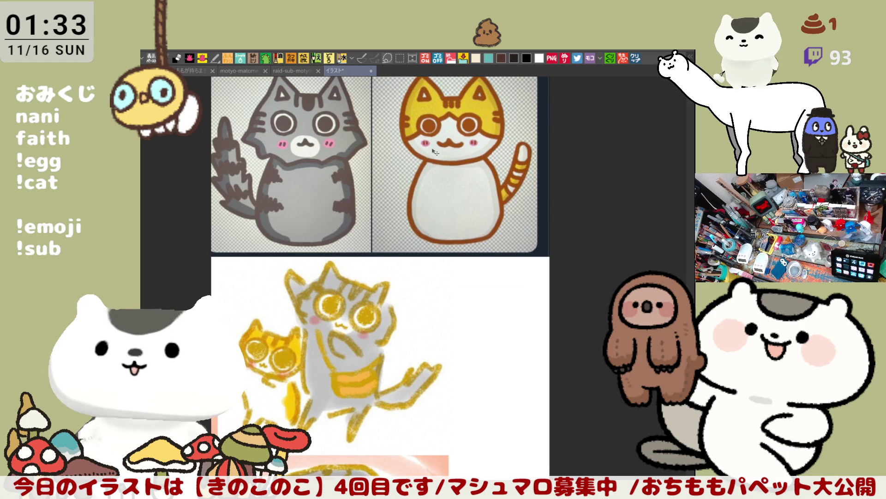
mouse_move(366, 373)
mouse_down()
mouse_move(435, 172)
mouse_move(443, 283)
mouse_move(430, 309)
mouse_up()
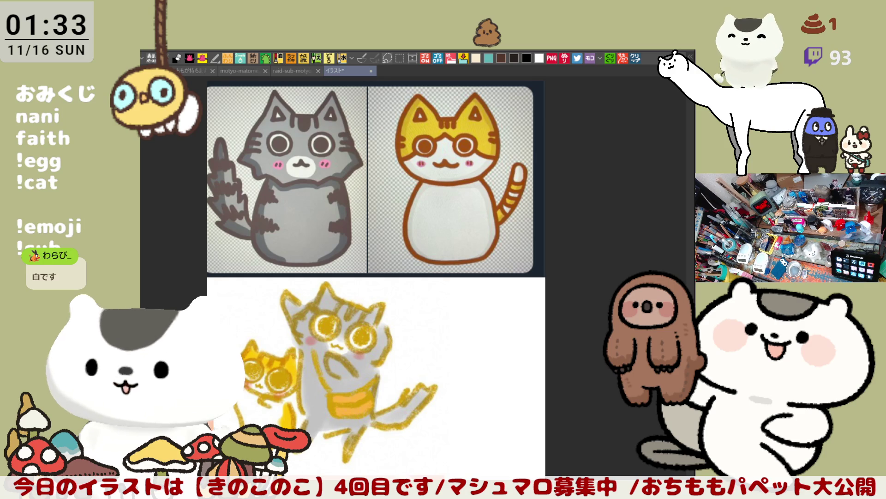
drag(433, 207, 436, 206)
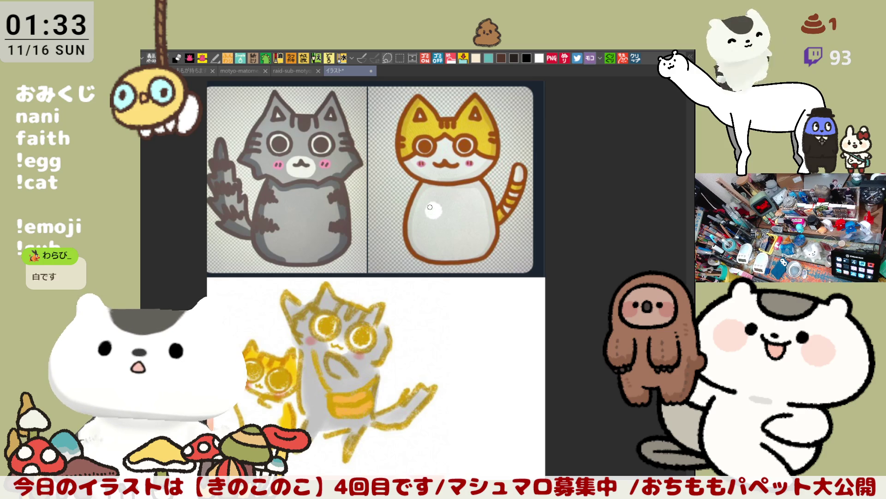
key(ctrl+z)
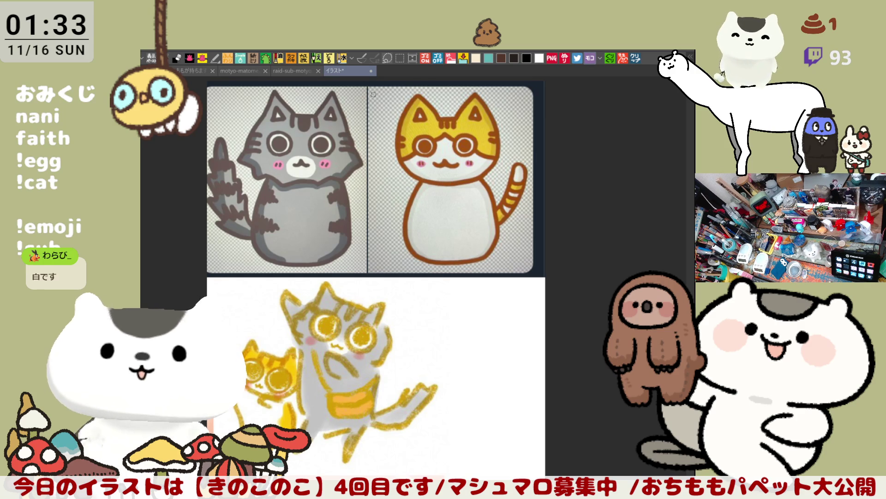
- Return to the mushroom sheet and zoom in on the blank figures beside あーどべっぐちゃん
click(386, 231)
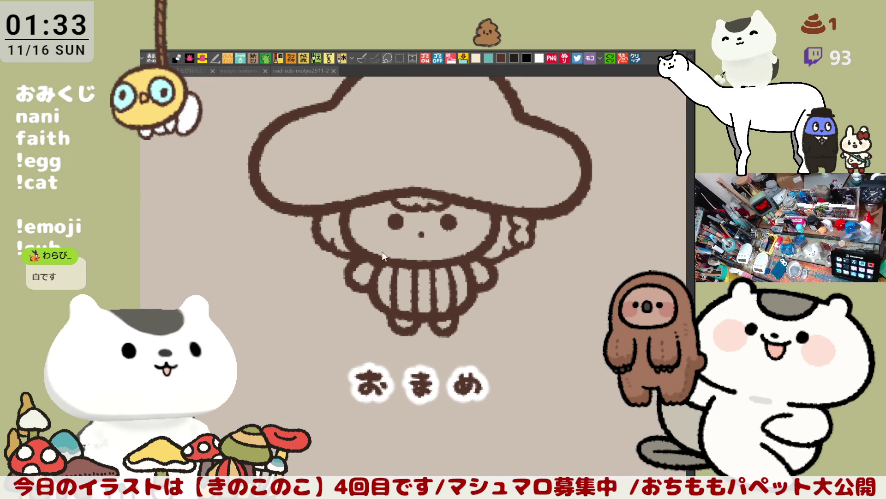
scroll(346, 242, down, 5)
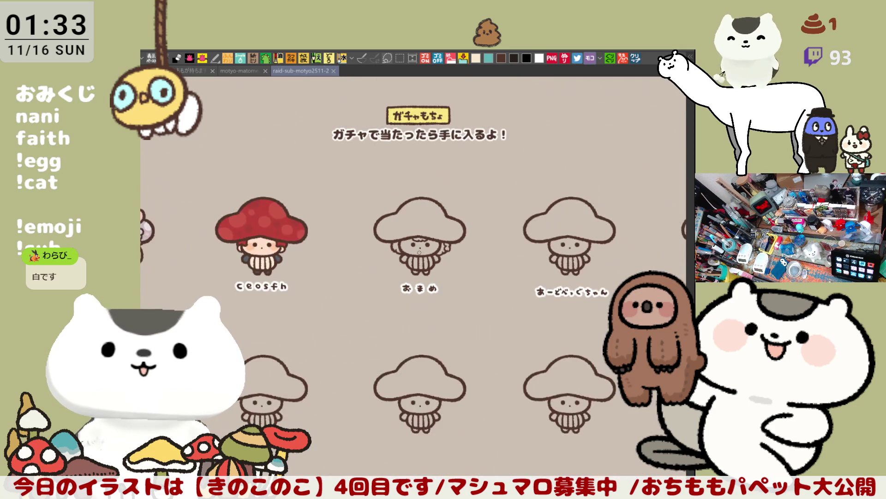
drag(420, 253, 323, 256)
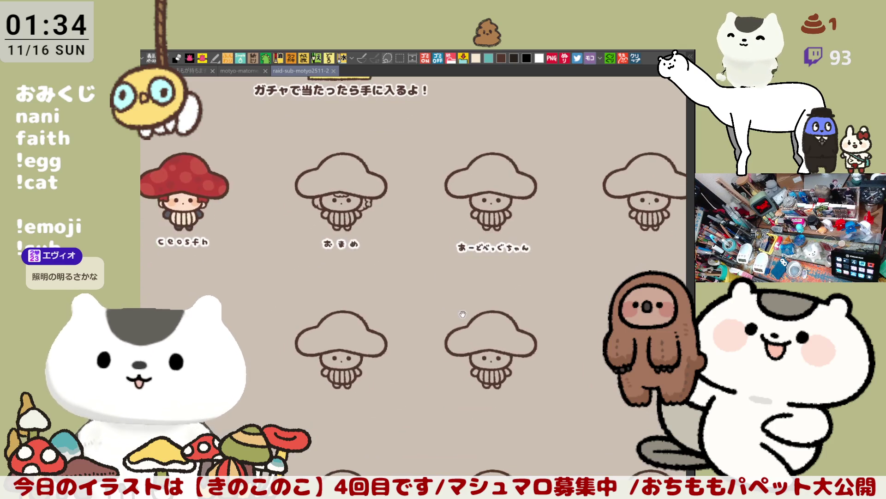
scroll(309, 358, right, 5)
scroll(309, 358, up, 3)
scroll(310, 358, up, 2)
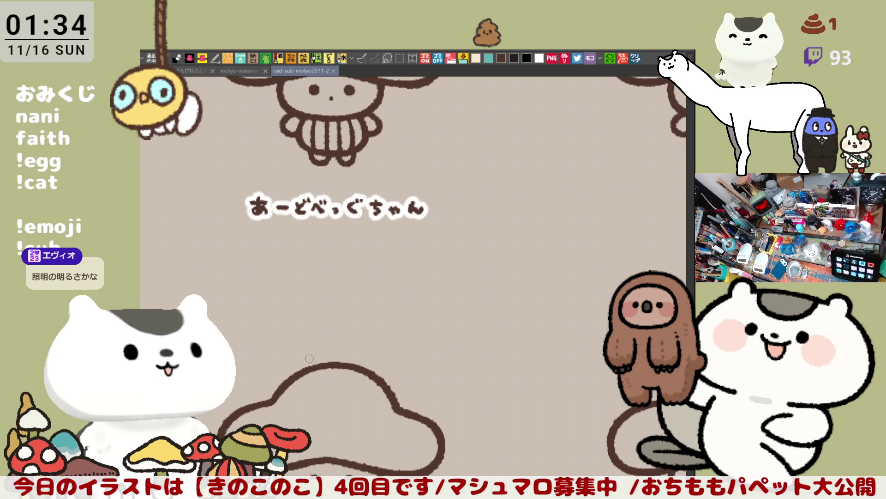
scroll(323, 227, right, 3)
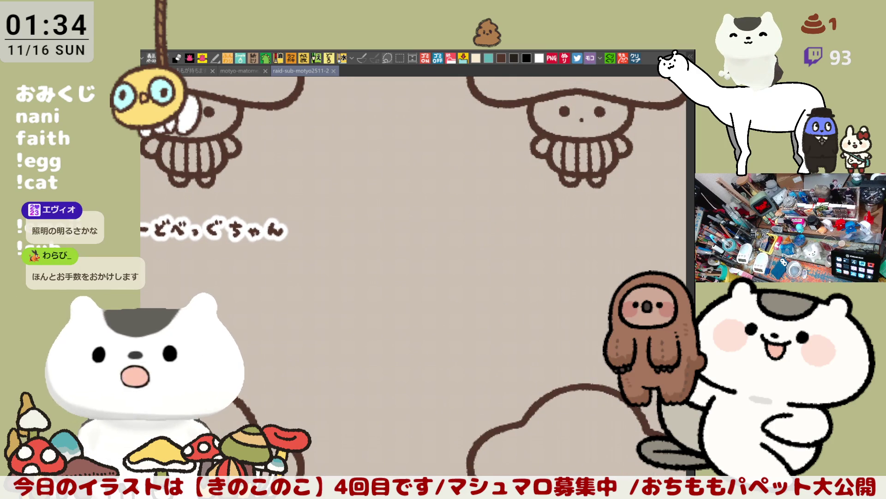
- Brush a brown three-character name label under the next blank mushroom, redrawing the misdrawn third character
drag(553, 285, 480, 250)
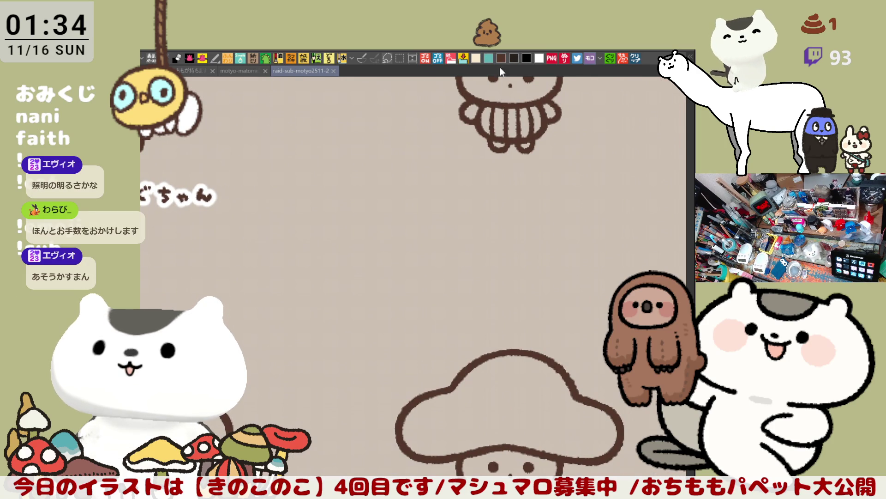
click(468, 193)
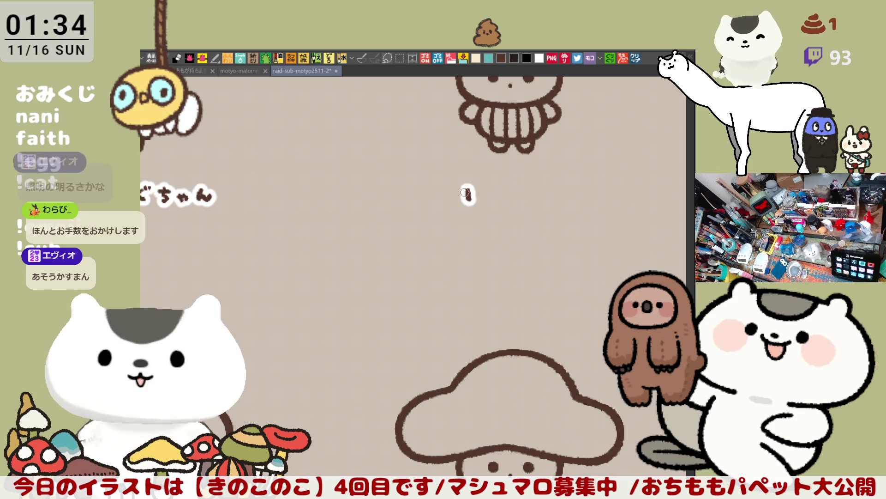
mouse_move(468, 194)
mouse_down()
mouse_move(482, 202)
mouse_move(506, 191)
mouse_move(501, 204)
mouse_move(529, 194)
mouse_move(535, 204)
mouse_move(546, 192)
mouse_up()
key(ctrl+z)
key(ctrl+y)
key(ctrl+z)
key(ctrl+z)
drag(548, 187, 435, 343)
scroll(370, 326, down, 4)
- Handwrite the viewer's name under the second long cat, redoing misdrawn strokes, and save
drag(262, 252, 317, 264)
scroll(389, 245, up, 5)
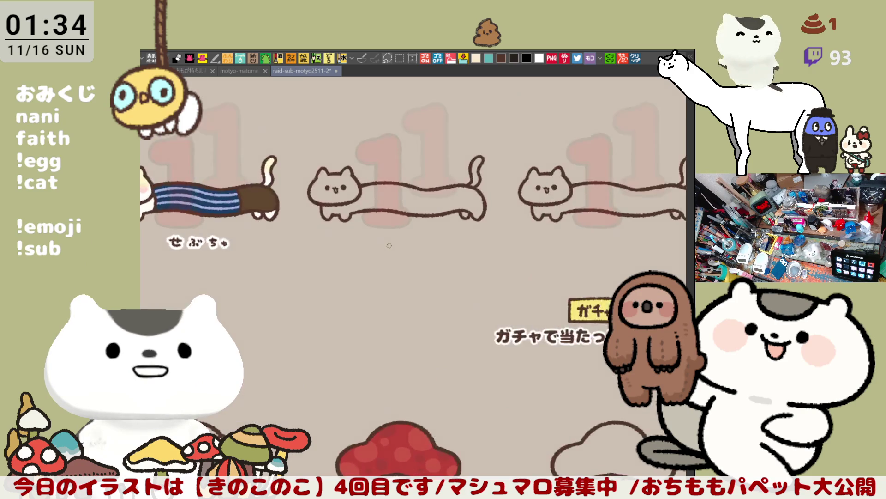
scroll(389, 246, up, 1)
scroll(330, 210, up, 1)
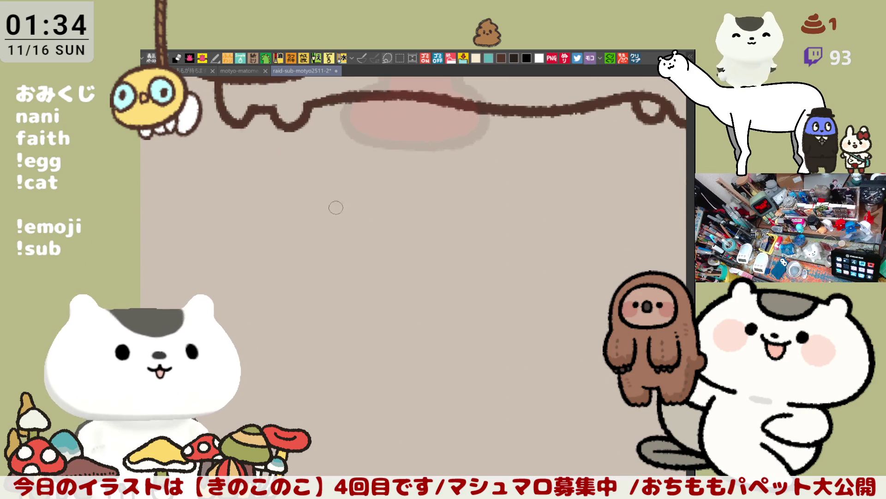
mouse_move(305, 196)
mouse_down()
mouse_move(361, 201)
mouse_move(338, 226)
mouse_move(369, 206)
mouse_move(372, 229)
mouse_up()
key(ctrl+z)
mouse_move(387, 204)
mouse_down()
mouse_move(390, 212)
mouse_move(381, 205)
mouse_move(407, 207)
mouse_move(398, 229)
mouse_move(418, 205)
mouse_move(405, 227)
mouse_move(467, 205)
mouse_move(448, 225)
mouse_move(464, 229)
mouse_up()
key(ctrl+z)
key(ctrl+z)
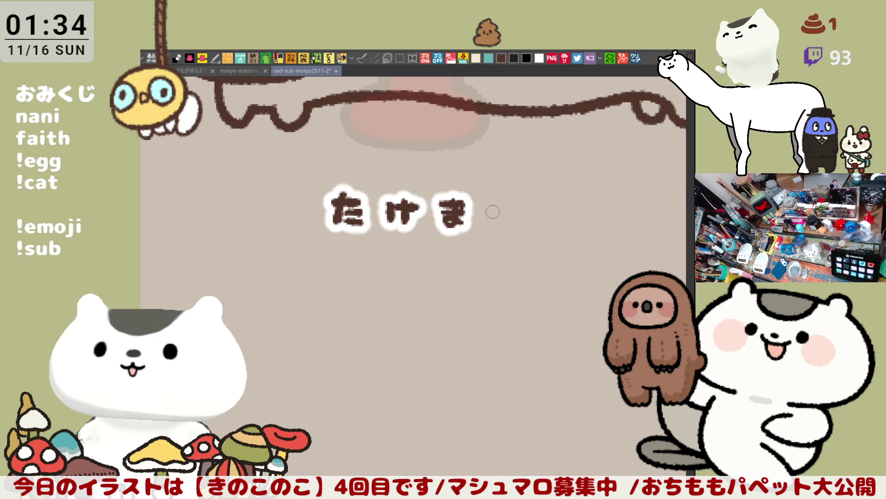
mouse_move(487, 196)
mouse_down()
mouse_move(508, 210)
mouse_move(504, 219)
mouse_move(508, 203)
mouse_move(503, 221)
mouse_up()
key(ctrl+z)
mouse_move(551, 204)
mouse_down()
mouse_move(535, 211)
mouse_move(552, 227)
mouse_up()
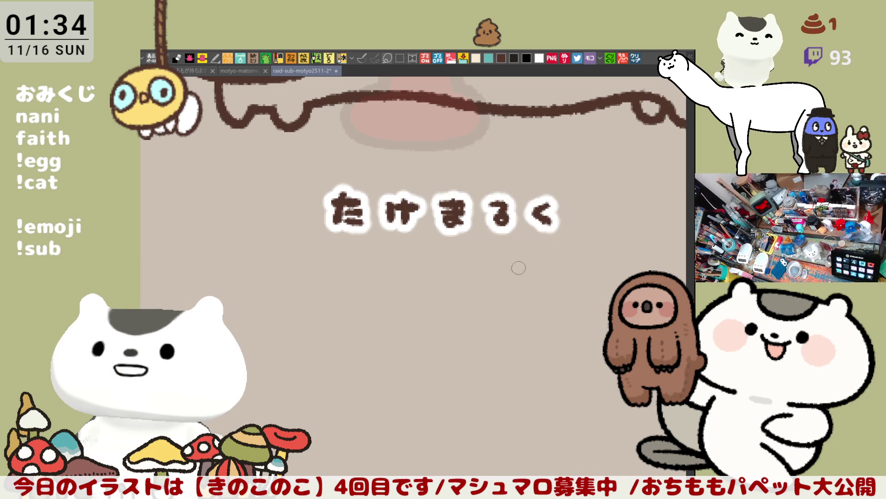
key(ctrl+s)
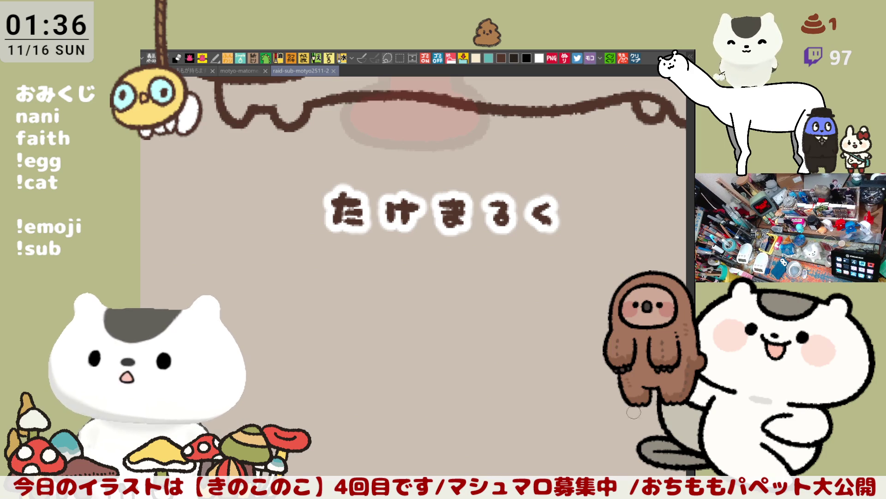
- Select the name label with a rectangle, shift it up and right, deselect, and save
drag(503, 359, 543, 350)
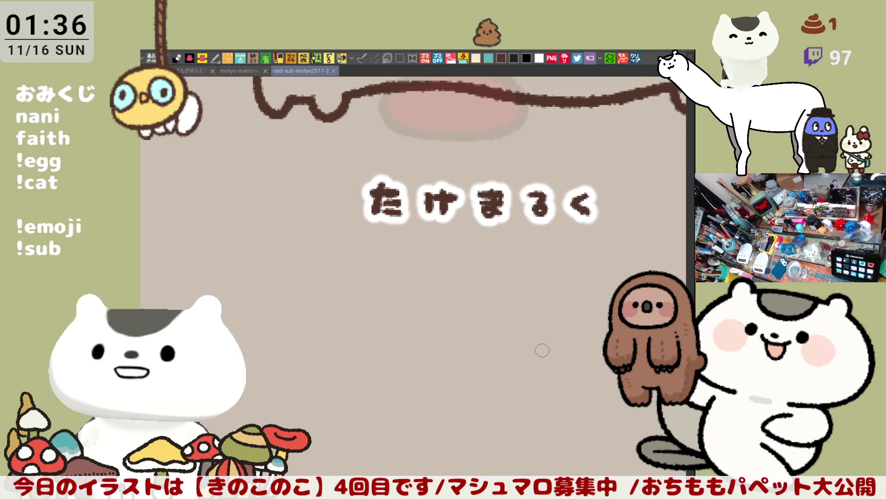
scroll(544, 347, down, 5)
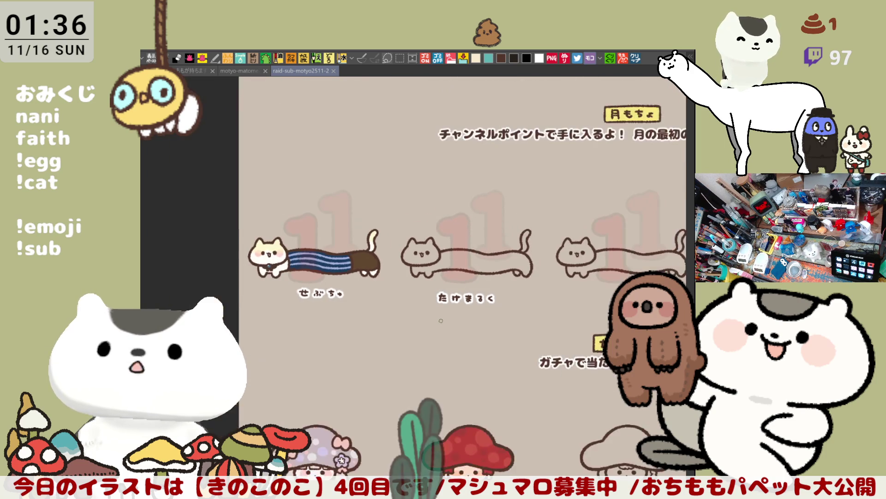
scroll(441, 320, up, 2)
scroll(441, 320, up, 4)
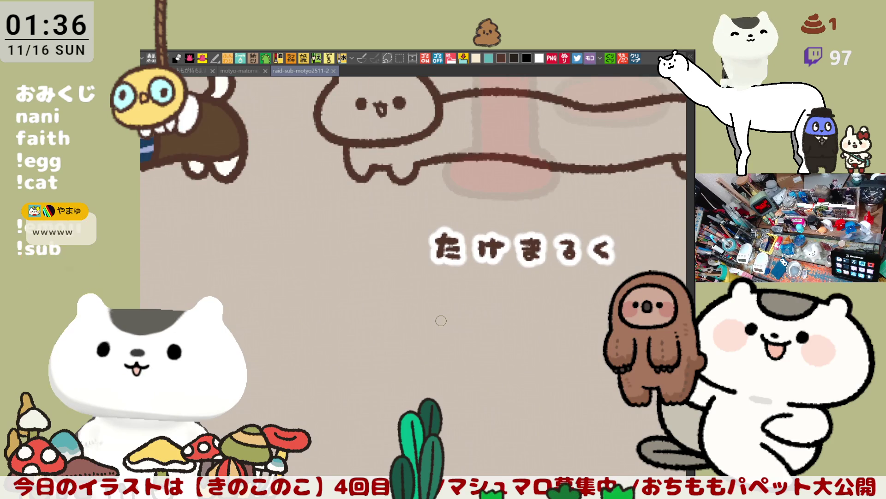
key(m)
drag(441, 320, 263, 306)
drag(511, 292, 224, 193)
click(406, 309)
drag(406, 309, 429, 305)
key(Return)
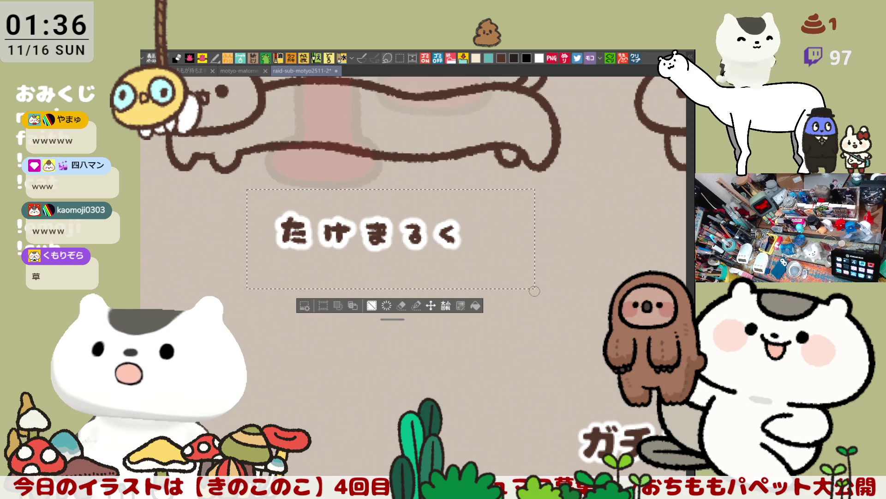
key(ctrl+d)
key(ctrl+s)
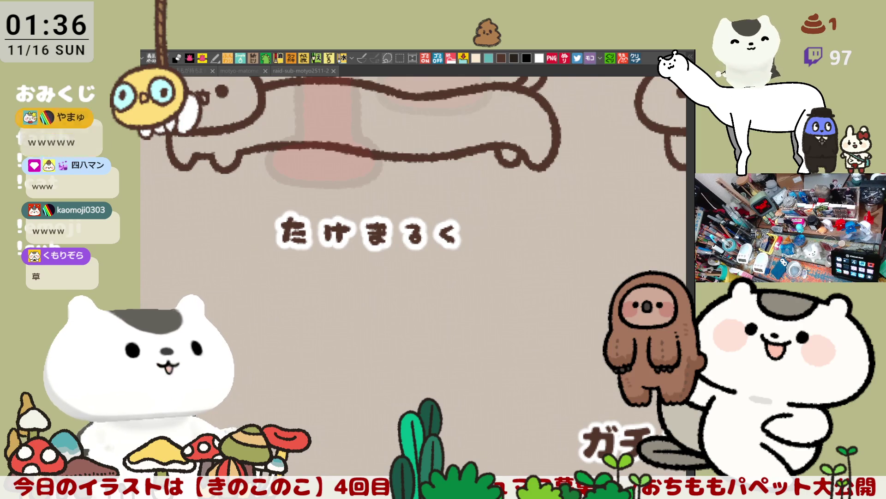
scroll(329, 335, down, 3)
- Zoom in on the blank おまめ figure, repaint its right arm, and zoom back out
scroll(358, 327, up, 3)
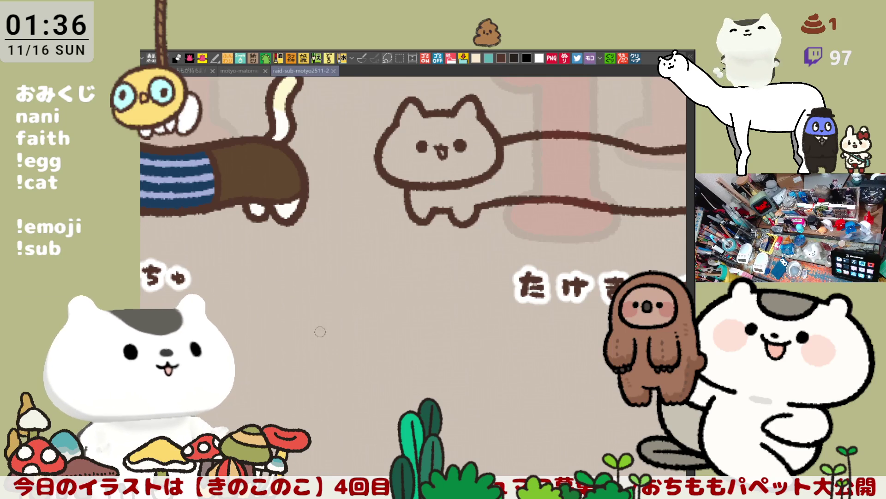
scroll(494, 211, down, 5)
scroll(448, 228, right, 10)
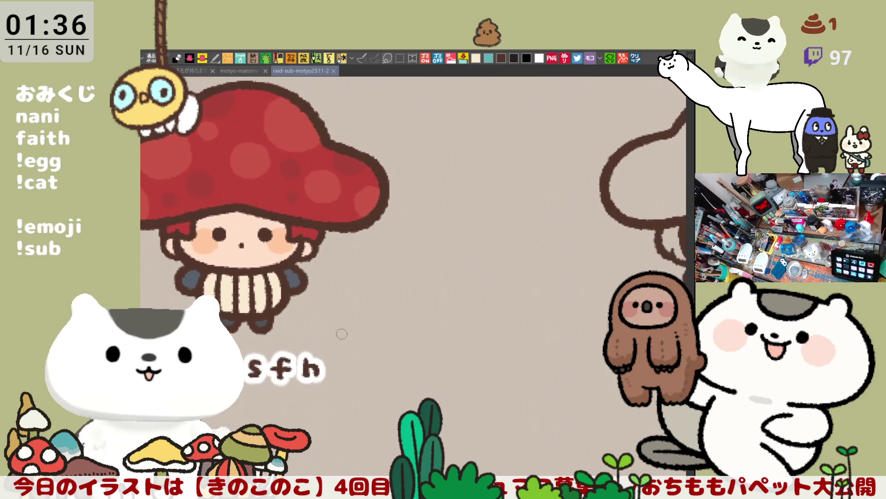
scroll(414, 330, right, 2)
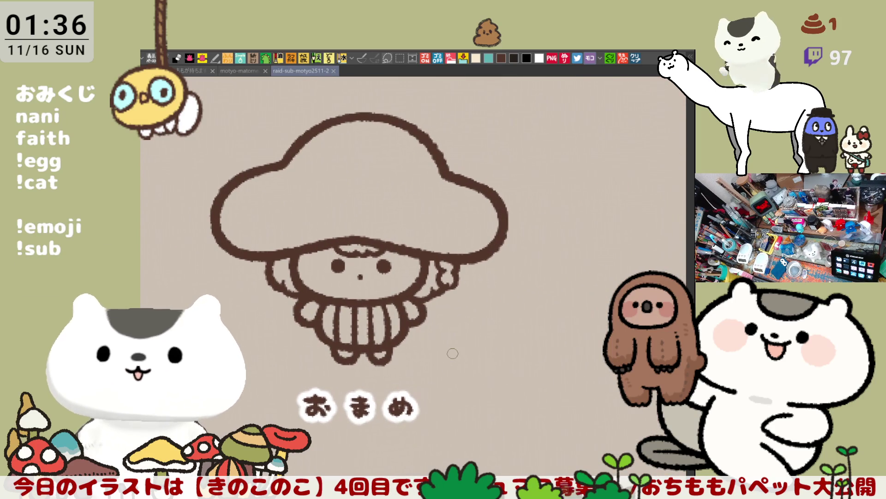
scroll(452, 352, up, 3)
scroll(452, 352, up, 1)
scroll(452, 353, up, 2)
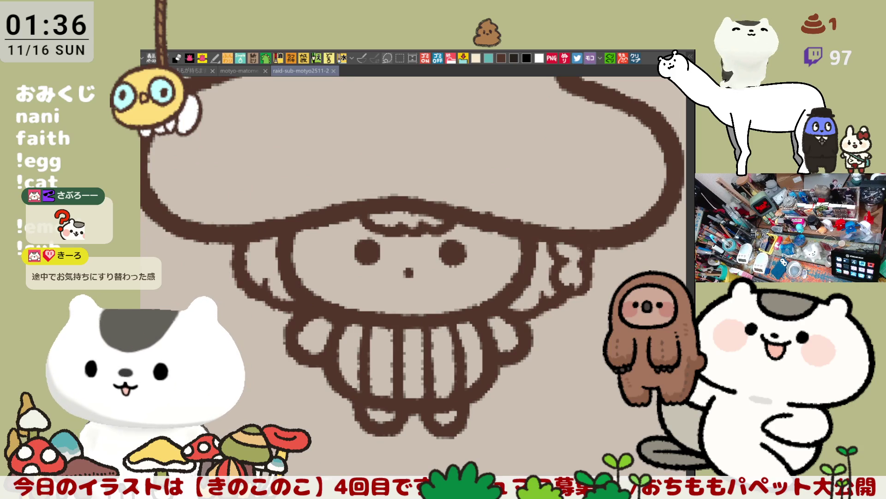
mouse_move(575, 264)
mouse_down()
mouse_move(563, 247)
mouse_move(590, 244)
mouse_move(589, 272)
mouse_up()
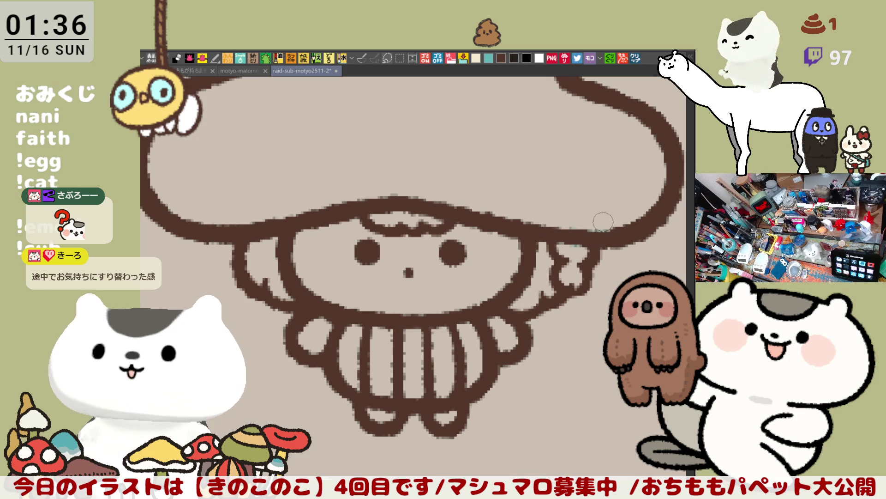
scroll(567, 232, down, 2)
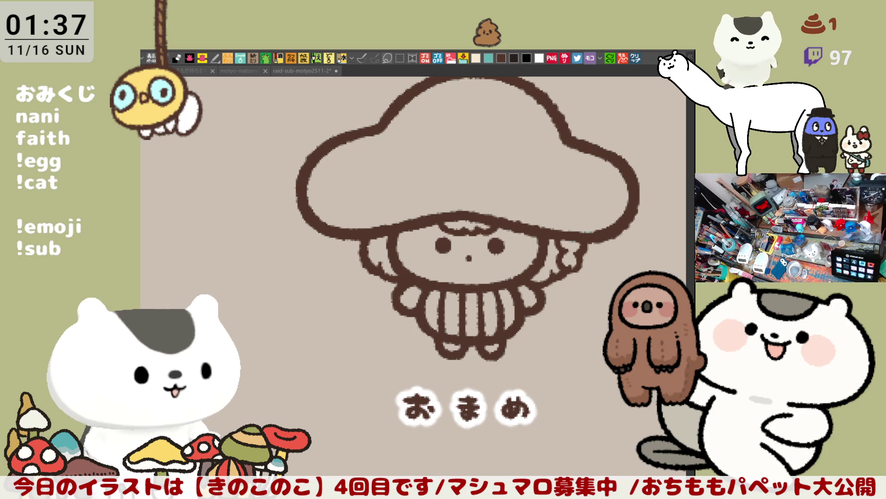
click(446, 250)
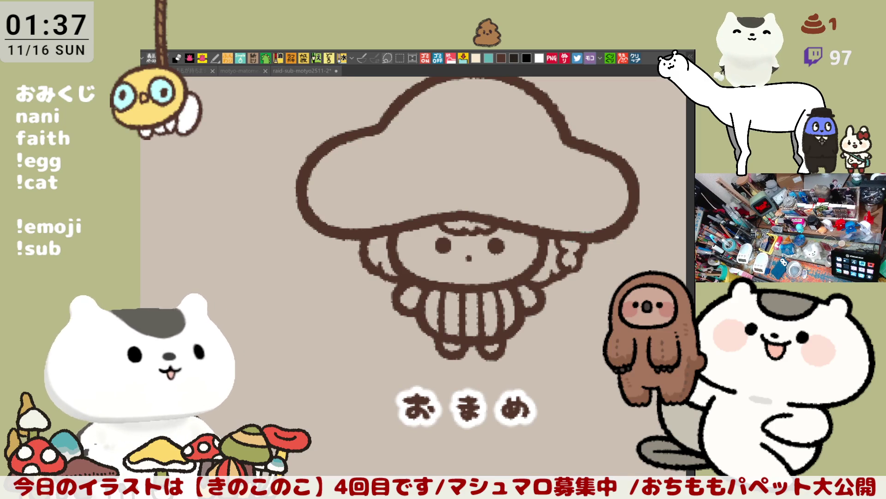
click(411, 302)
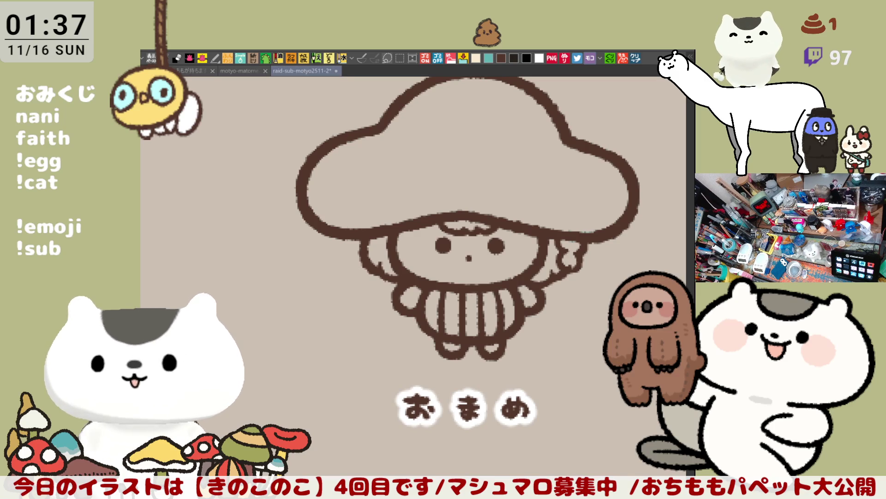
- Outline the navy cap and paint lavender highlights on both sides of the hair
drag(462, 259, 403, 314)
mouse_move(353, 417)
mouse_down()
mouse_move(268, 383)
mouse_move(626, 262)
mouse_move(373, 461)
mouse_up()
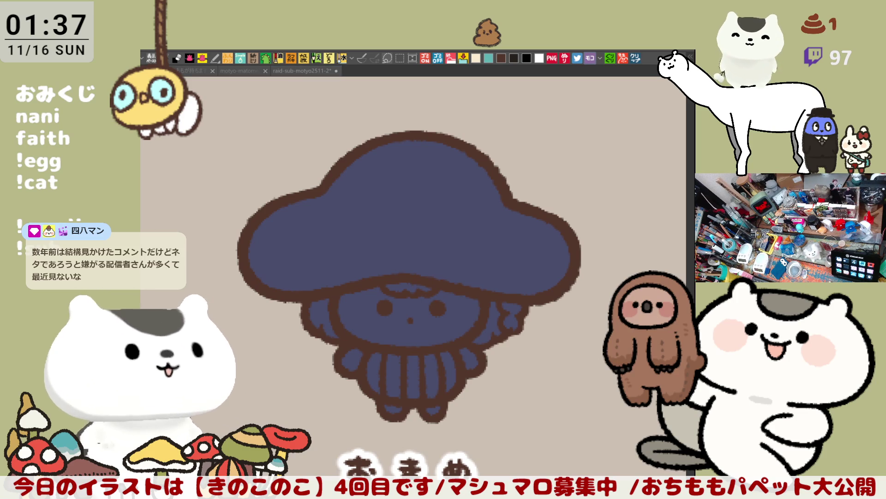
drag(493, 302, 478, 341)
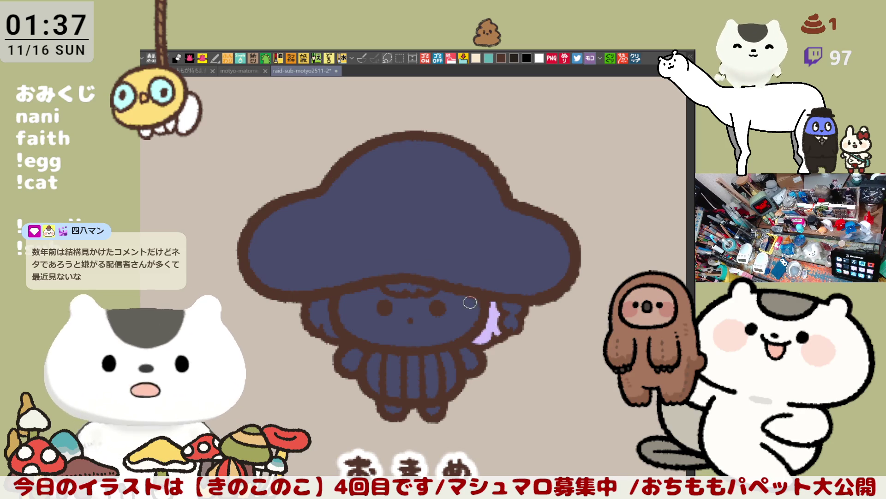
drag(316, 301, 333, 337)
- Repaint the left hair highlight light blue and fill the face with pale skin colour
scroll(344, 309, up, 5)
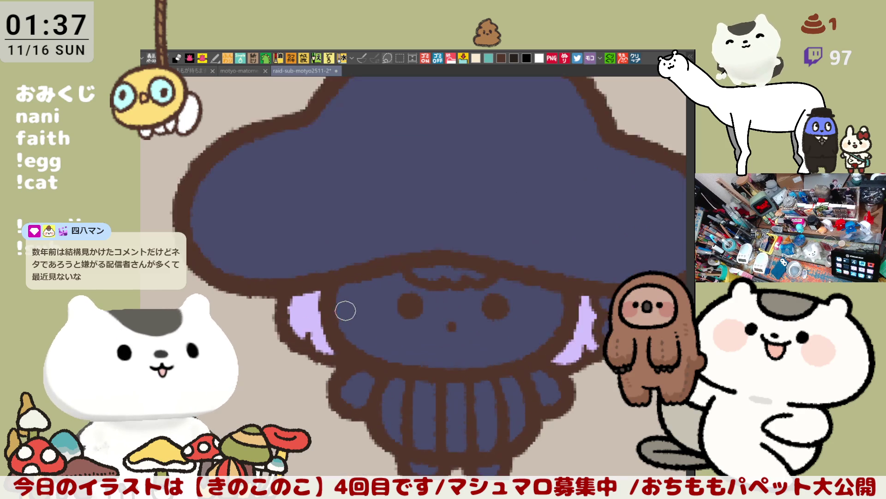
drag(431, 291, 295, 264)
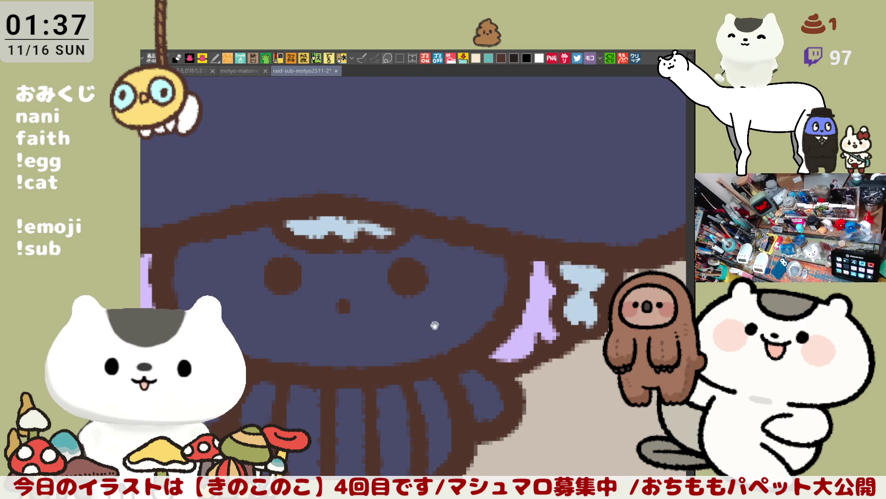
drag(445, 323, 542, 312)
mouse_move(232, 256)
mouse_down()
mouse_move(252, 270)
mouse_move(216, 259)
mouse_move(240, 268)
mouse_up()
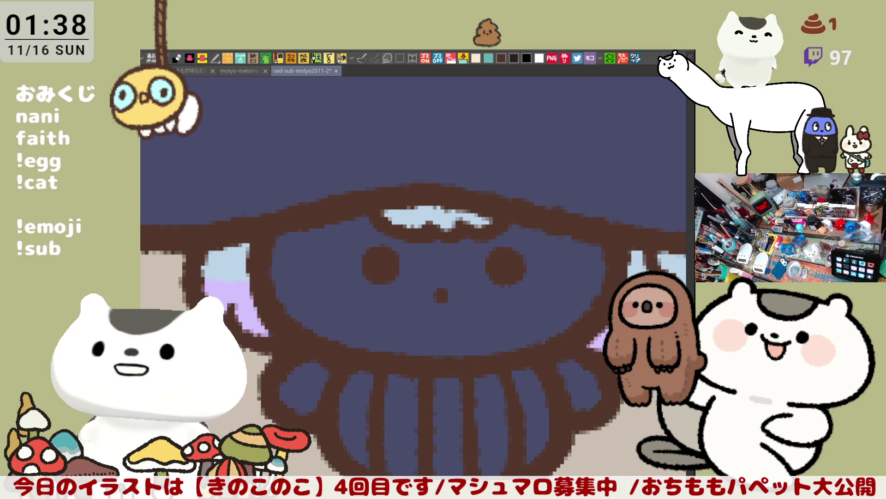
scroll(413, 277, right, 3)
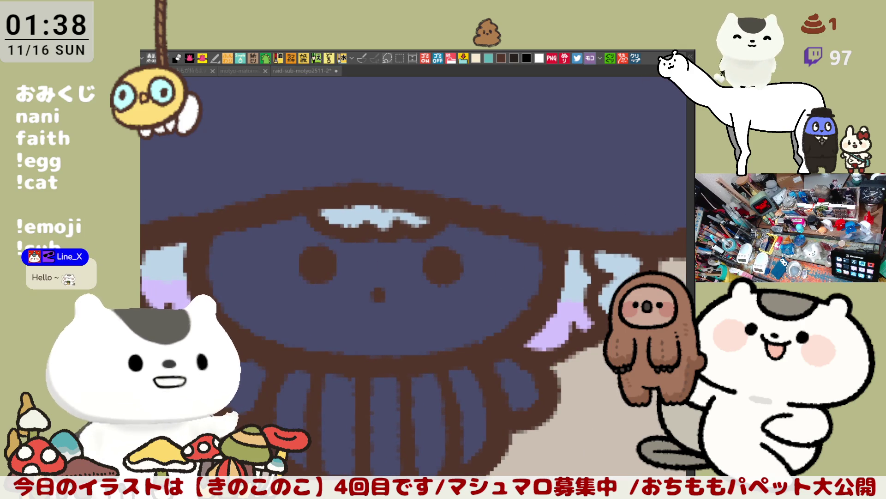
click(346, 307)
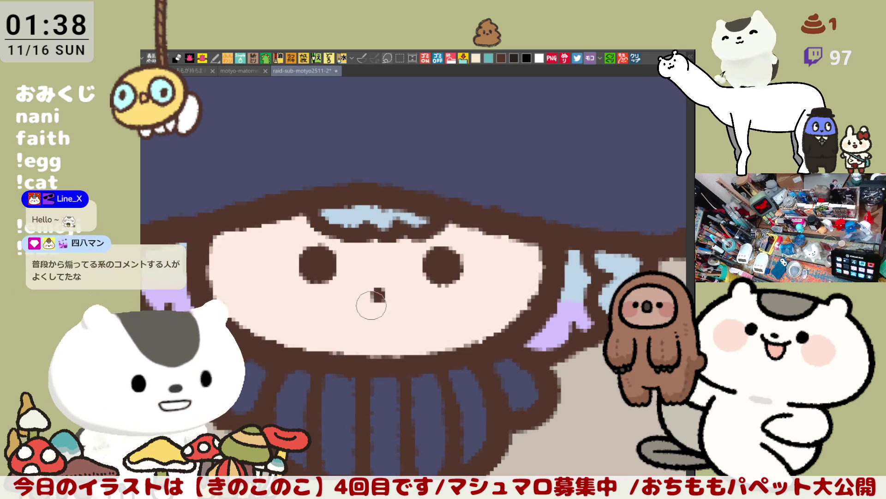
- Airbrush soft pink blush on the left and right cheeks, retrying strokes as needed
scroll(427, 310, left, 3)
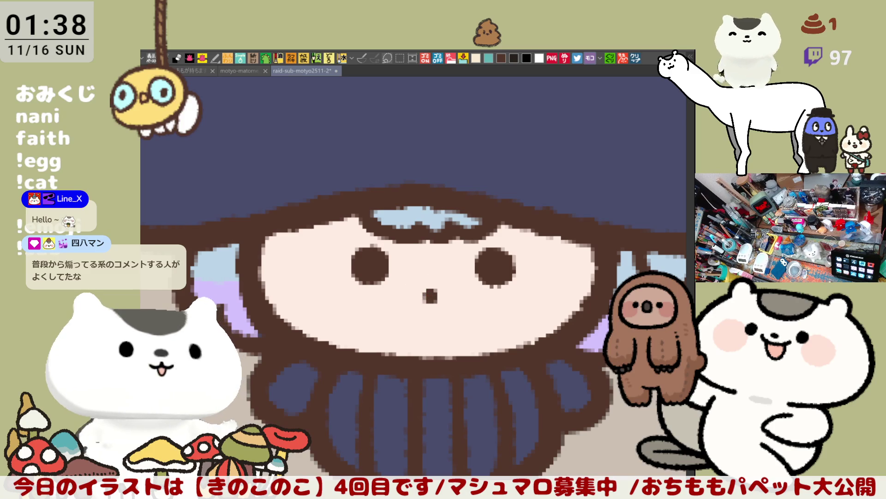
mouse_move(303, 258)
mouse_down()
mouse_move(336, 253)
mouse_move(293, 259)
mouse_move(351, 264)
mouse_move(328, 263)
mouse_move(326, 249)
mouse_move(283, 273)
mouse_move(351, 273)
mouse_up()
key(ctrl+z)
mouse_move(317, 300)
mouse_down()
mouse_move(346, 253)
mouse_move(293, 295)
mouse_up()
key(ctrl+z)
mouse_move(291, 263)
mouse_down()
mouse_move(326, 307)
mouse_move(325, 276)
mouse_up()
mouse_move(534, 307)
mouse_down()
mouse_move(550, 253)
mouse_move(511, 305)
mouse_move(518, 313)
mouse_move(525, 292)
mouse_move(536, 291)
mouse_move(534, 271)
mouse_move(564, 271)
mouse_move(538, 265)
mouse_move(556, 281)
mouse_move(548, 301)
mouse_move(536, 306)
mouse_move(548, 301)
mouse_move(536, 277)
mouse_move(548, 295)
mouse_move(508, 301)
mouse_move(556, 293)
mouse_move(534, 299)
mouse_move(518, 253)
mouse_up()
key(ctrl+z)
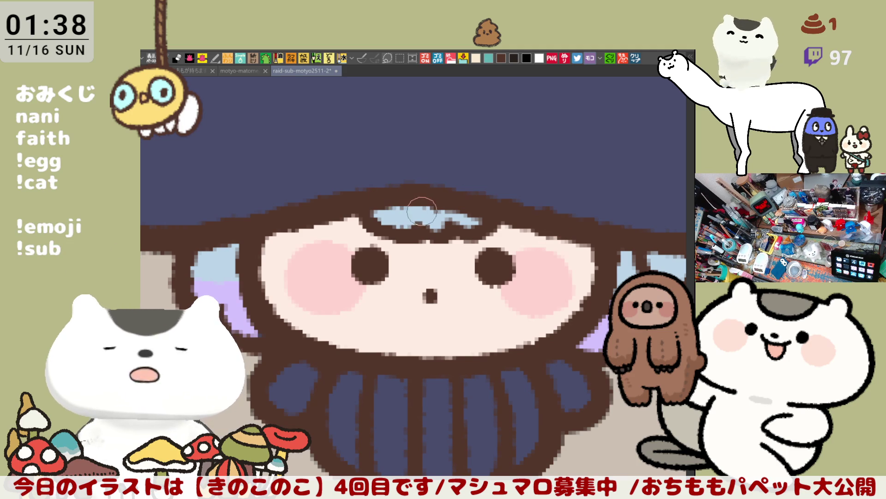
- Extend the light-blue hair highlight, touch up the left hair, and fill two body stripes cream
mouse_move(437, 214)
mouse_down()
mouse_move(475, 215)
mouse_move(433, 221)
mouse_up()
scroll(459, 248, down, 5)
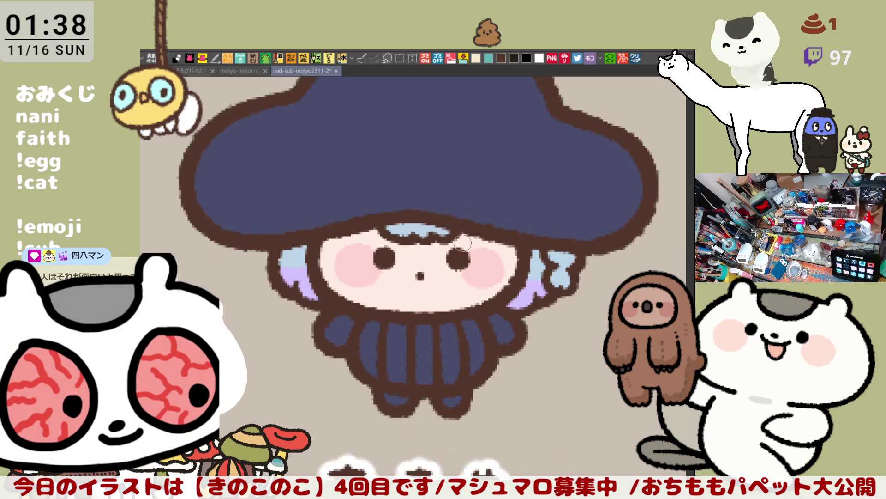
scroll(440, 224, up, 5)
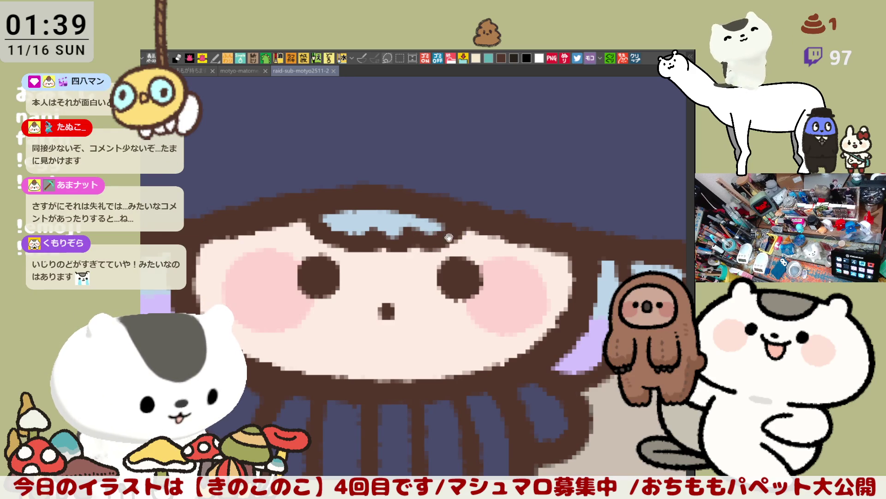
drag(450, 236, 470, 256)
scroll(470, 256, down, 4)
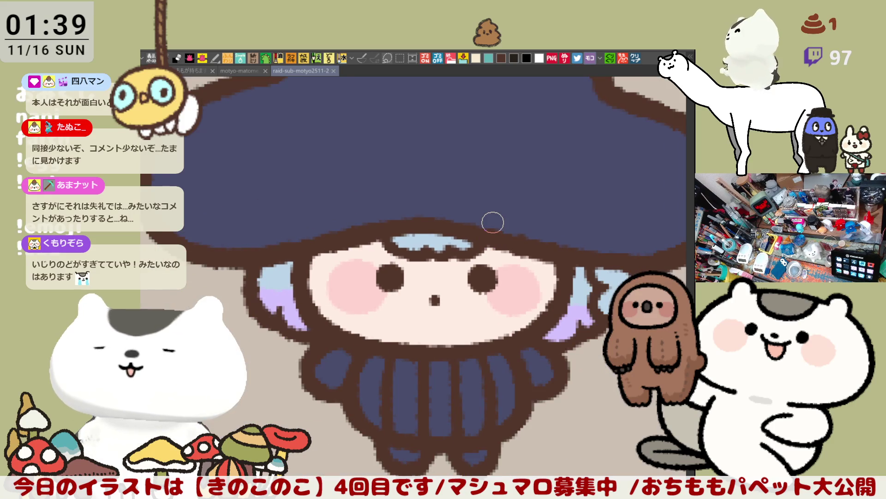
scroll(491, 220, up, 4)
scroll(492, 221, down, 2)
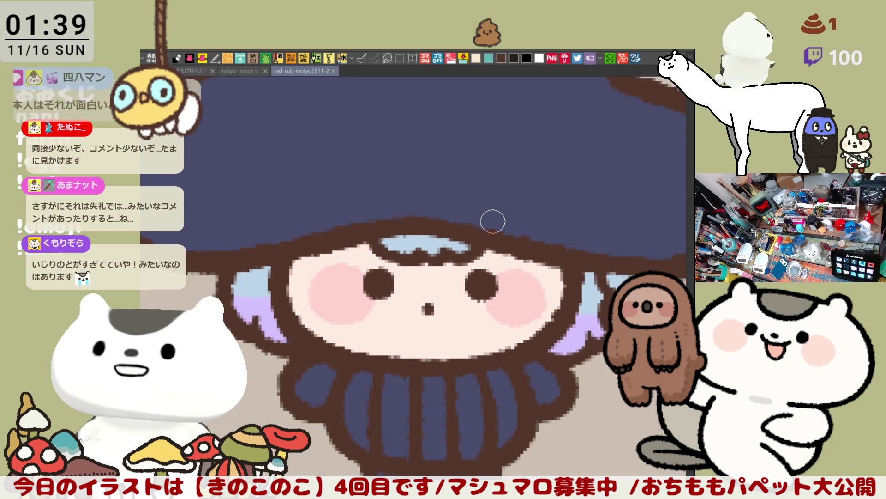
scroll(491, 249, down, 2)
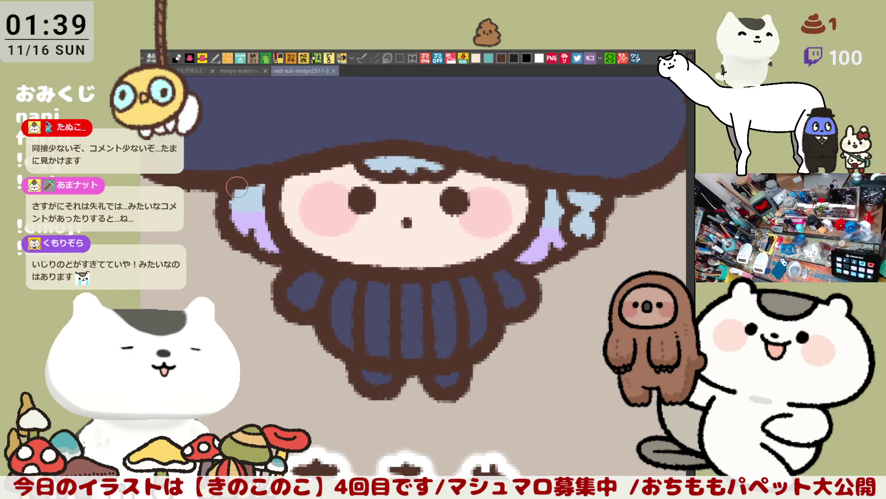
mouse_move(245, 187)
mouse_down()
mouse_move(236, 195)
mouse_move(236, 184)
mouse_up()
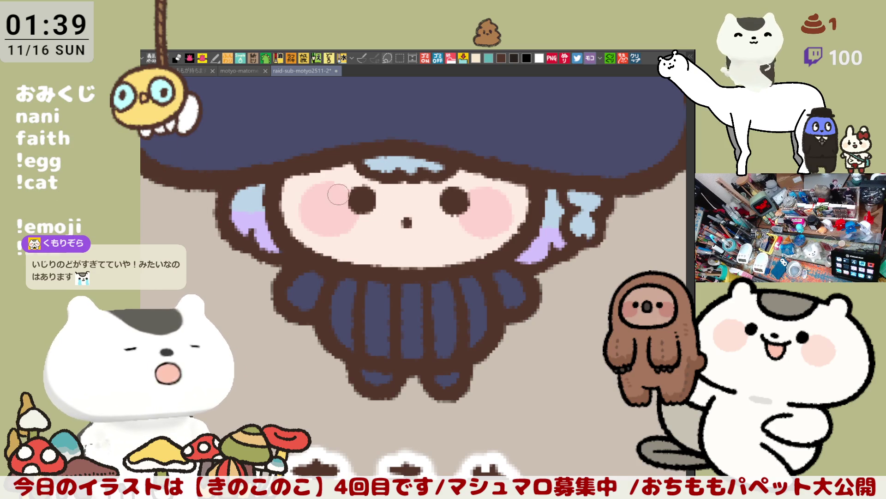
drag(485, 244, 441, 255)
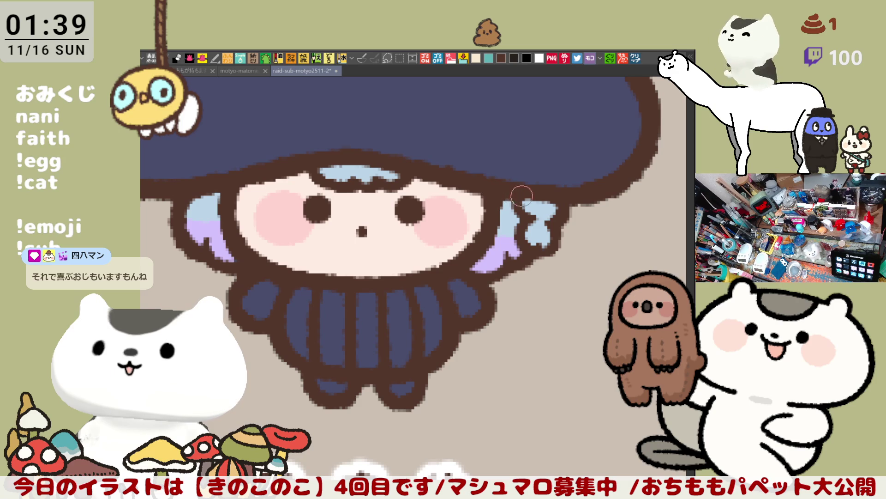
scroll(503, 272, down, 5)
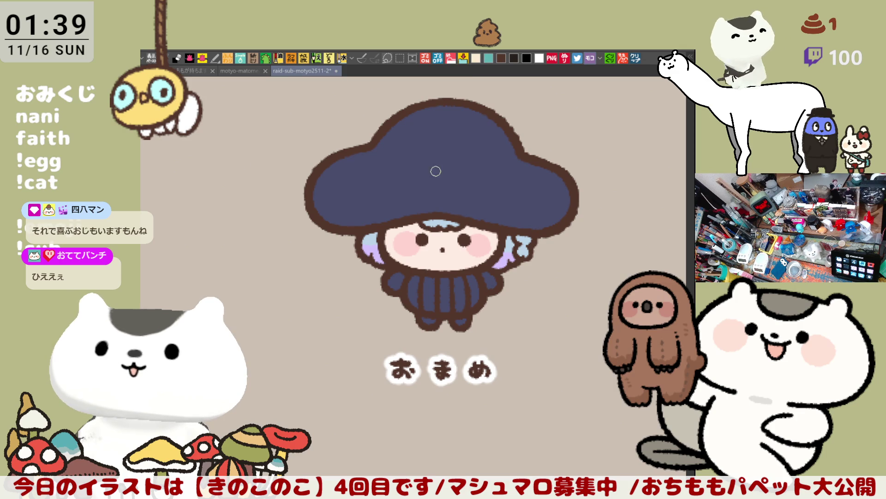
click(413, 284)
click(428, 285)
- Fill the last two body stripes cream, darken both arms with brush strokes, and save
click(446, 291)
click(460, 286)
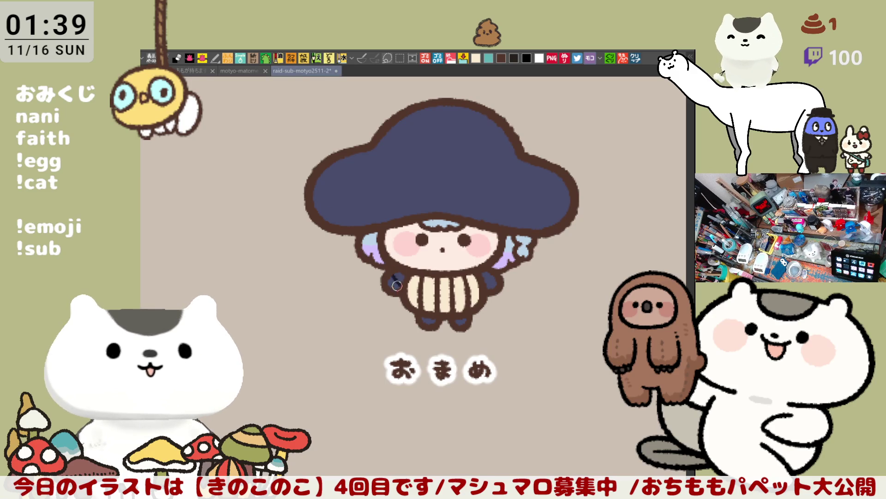
drag(393, 277, 399, 285)
drag(490, 275, 501, 281)
drag(397, 275, 396, 282)
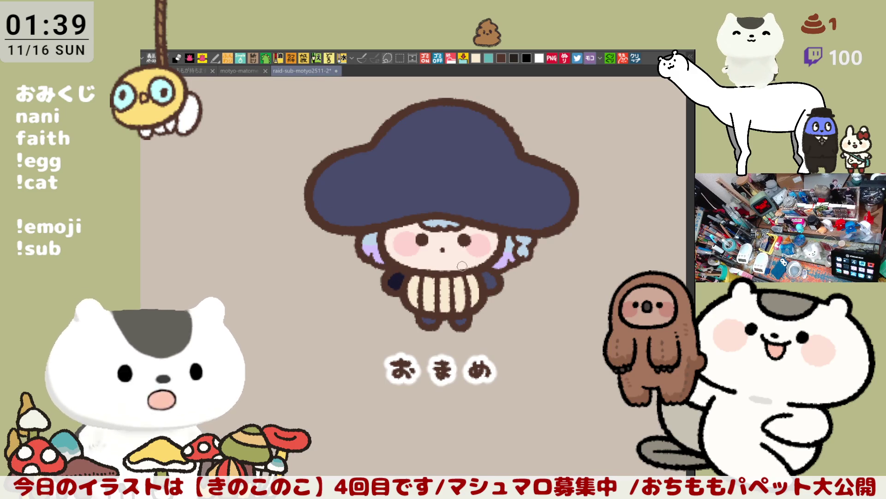
drag(502, 279, 492, 279)
key(ctrl+s)
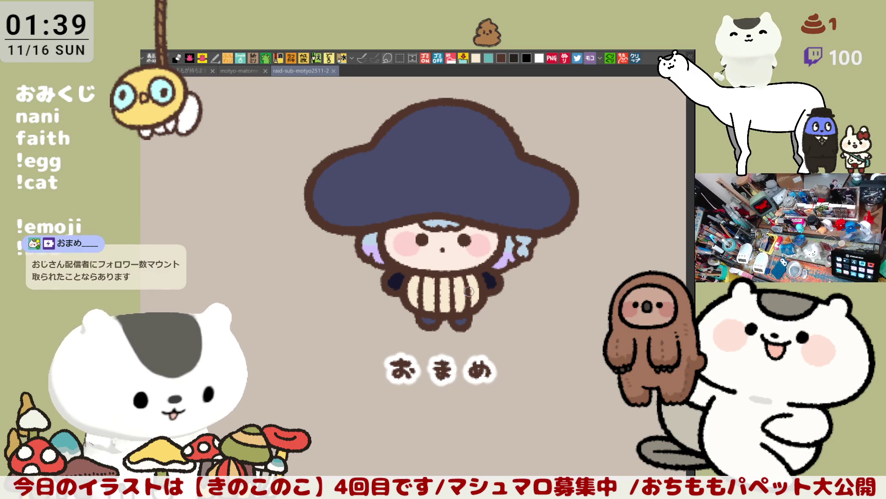
- Zoom out to show the ガチャもちょ sheet with the navy おまめ and red-capped mushroom
scroll(463, 305, down, 1)
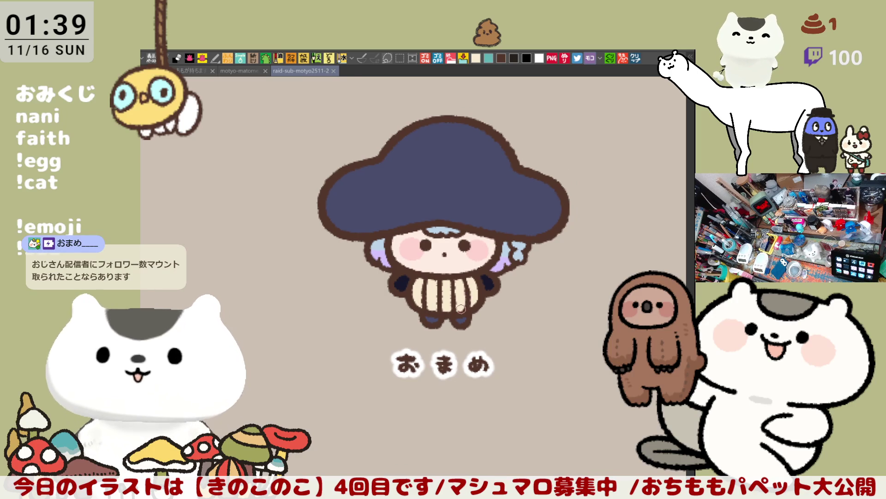
scroll(446, 349, down, 3)
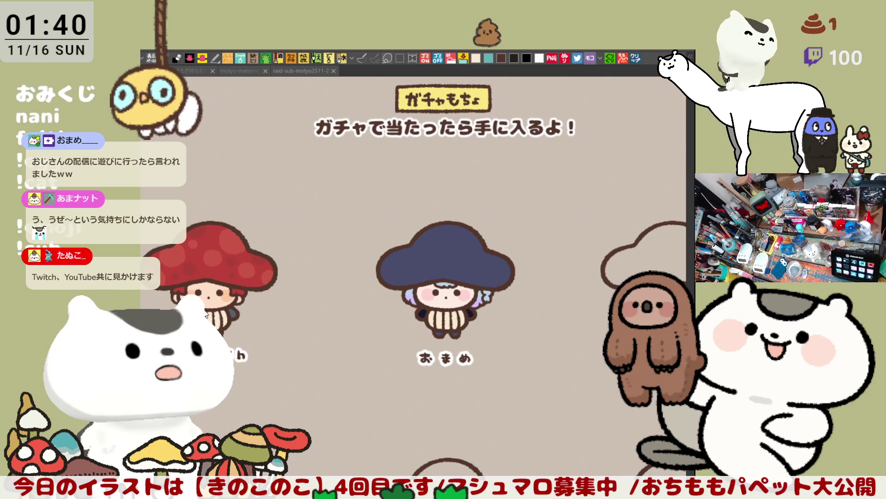
- Zoom in on おまめ, undo the grey hat test, and recolour the cap light purple
scroll(484, 342, up, 4)
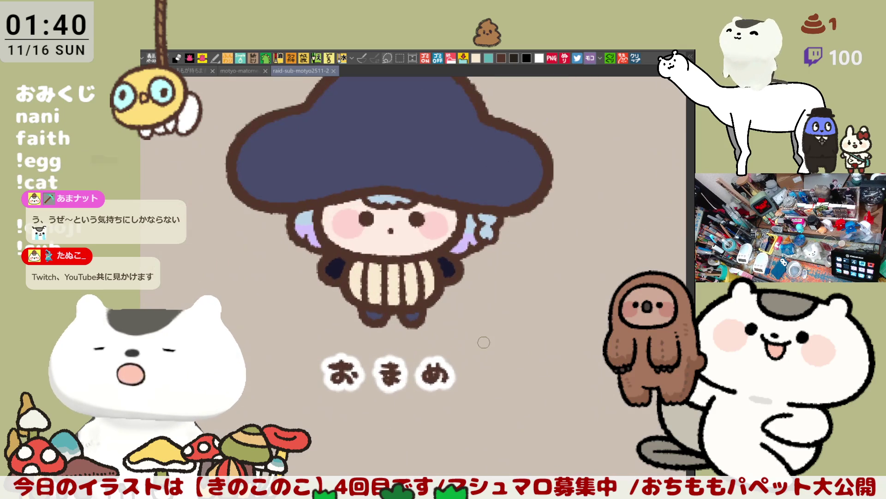
scroll(466, 292, up, 3)
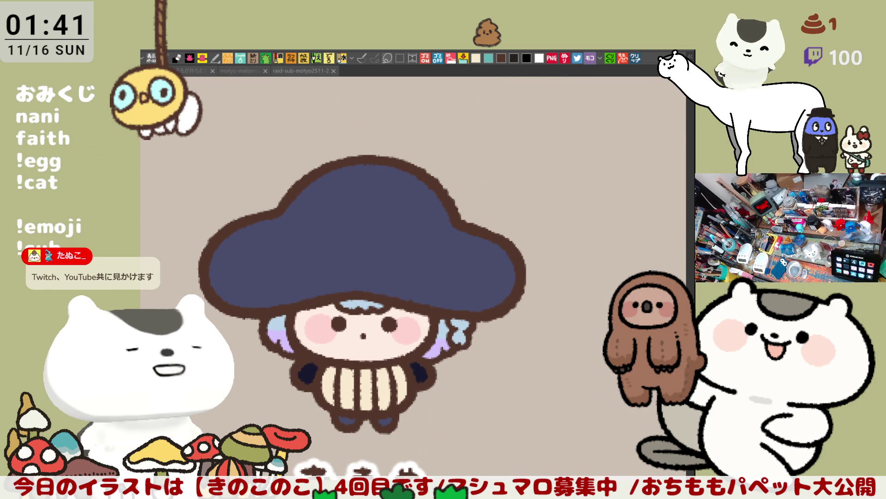
key(ctrl+z)
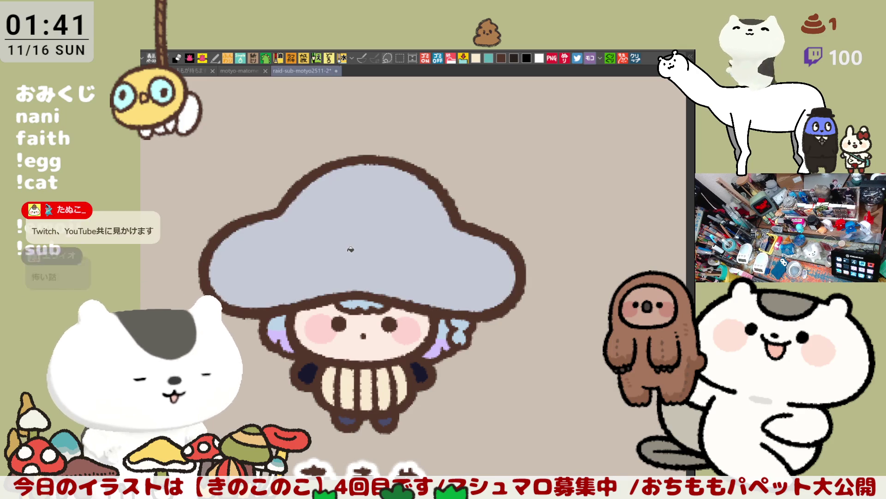
click(352, 253)
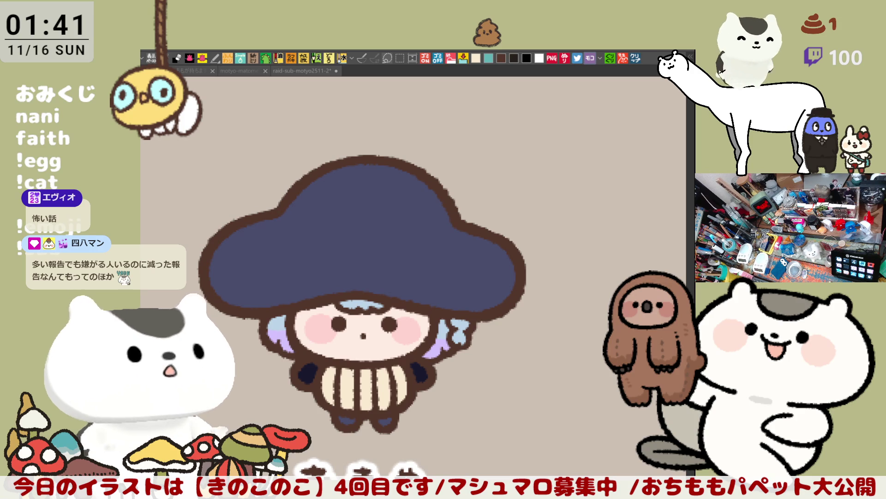
click(366, 259)
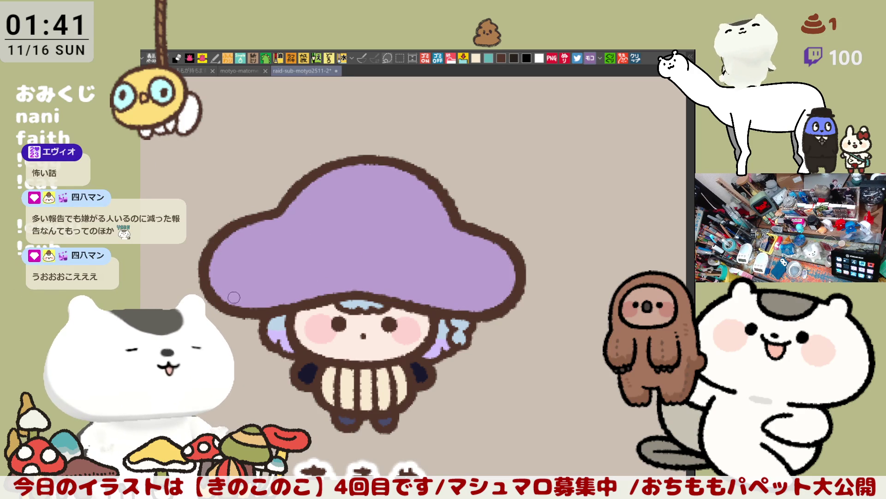
- Remove the stray light-blue outline and L-shaped stroke, then paint a grey-blue patch on the cap's left
key(ctrl+z)
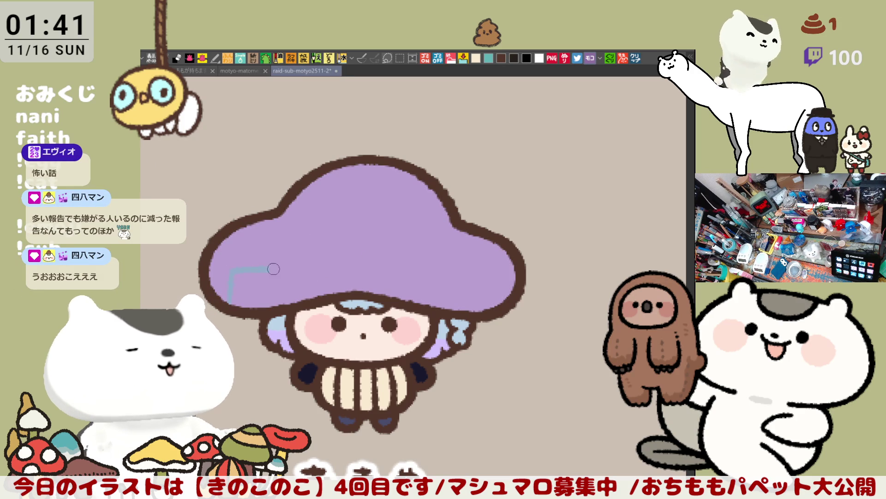
key(ctrl+z)
key(ctrl+z)
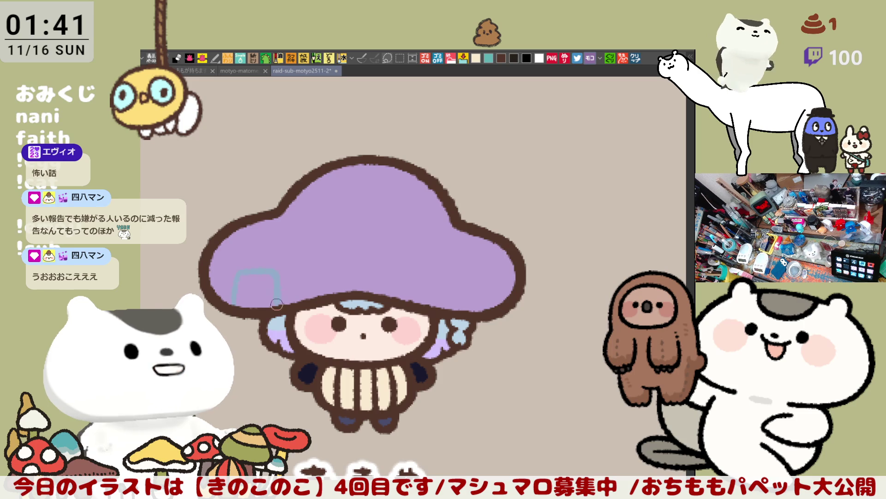
drag(264, 270, 273, 301)
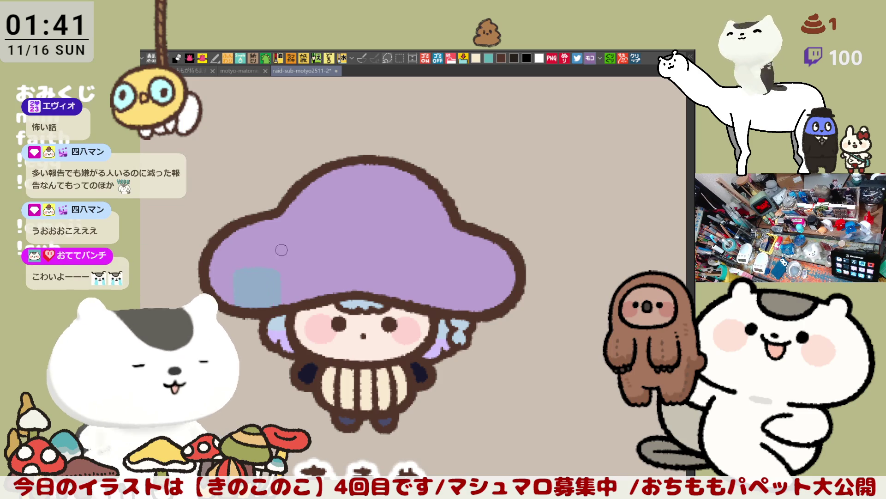
- Add more grey-blue square spots across the top and right of the cap, then save the sheet
mouse_move(287, 255)
mouse_down()
mouse_move(307, 252)
mouse_move(288, 258)
mouse_up()
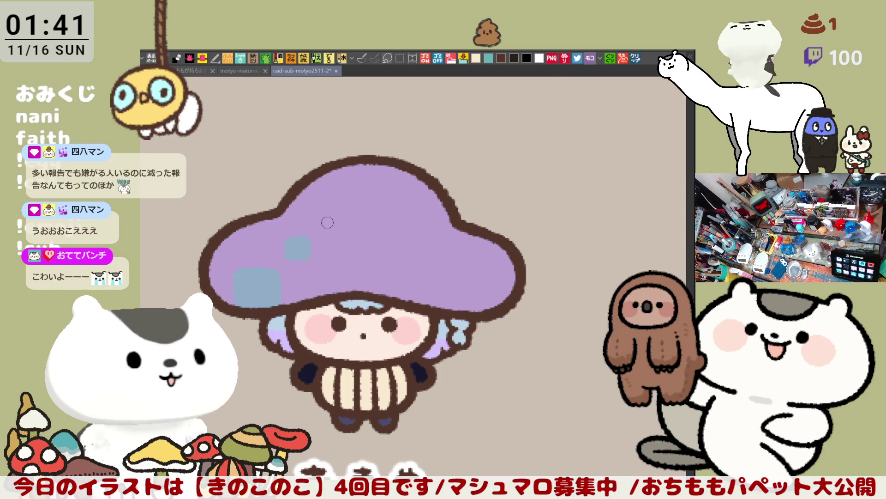
mouse_move(279, 221)
mouse_down()
mouse_move(261, 220)
mouse_move(265, 231)
mouse_move(277, 222)
mouse_up()
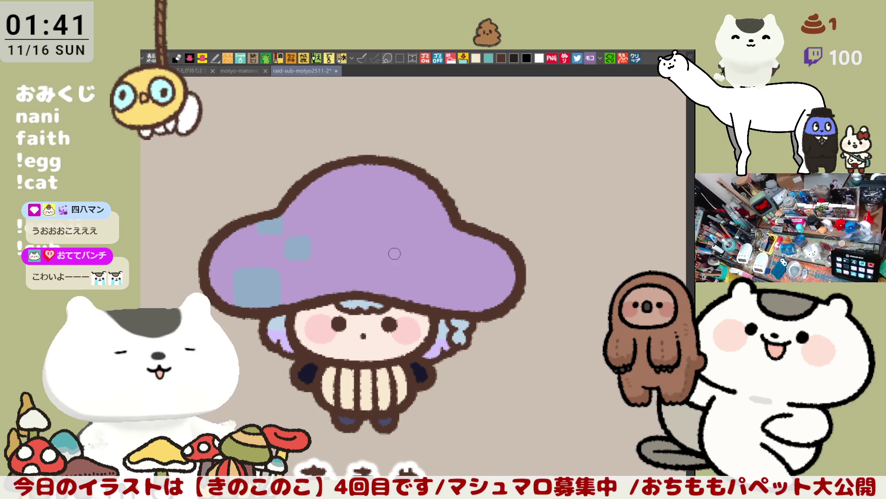
mouse_move(418, 228)
mouse_down()
mouse_move(409, 221)
mouse_move(425, 237)
mouse_move(420, 224)
mouse_up()
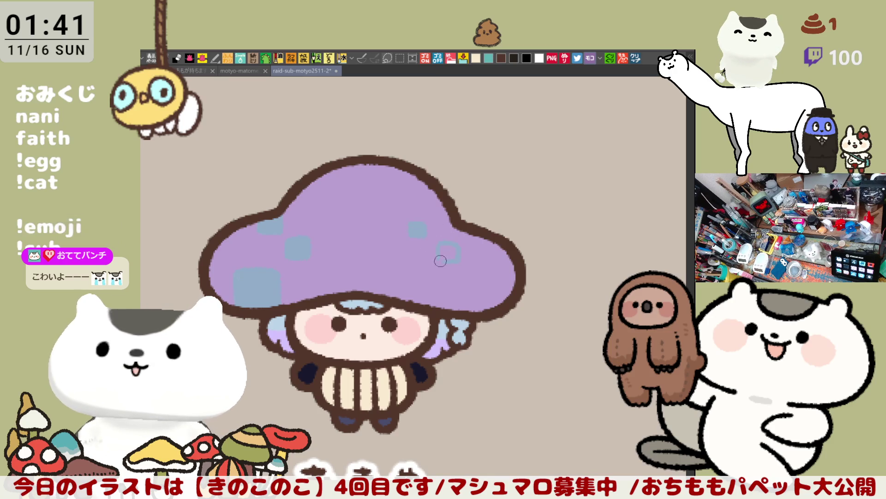
mouse_move(440, 267)
mouse_down()
mouse_move(462, 267)
mouse_move(442, 267)
mouse_up()
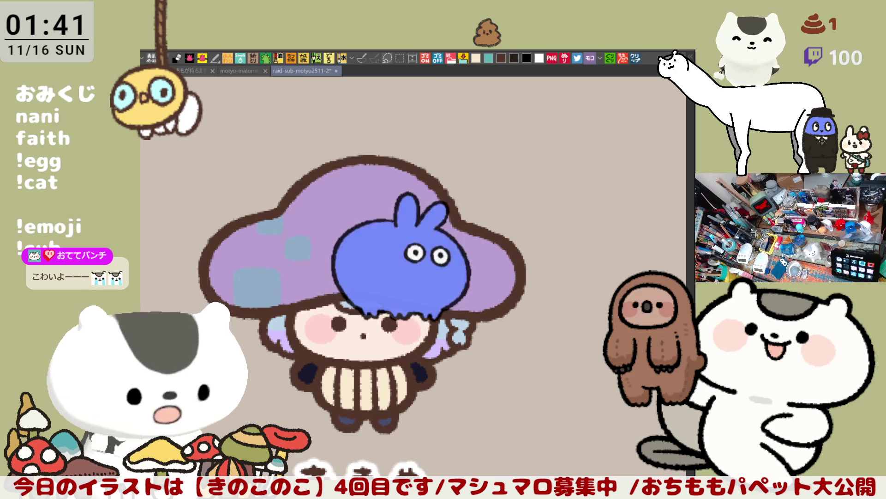
key(ctrl+s)
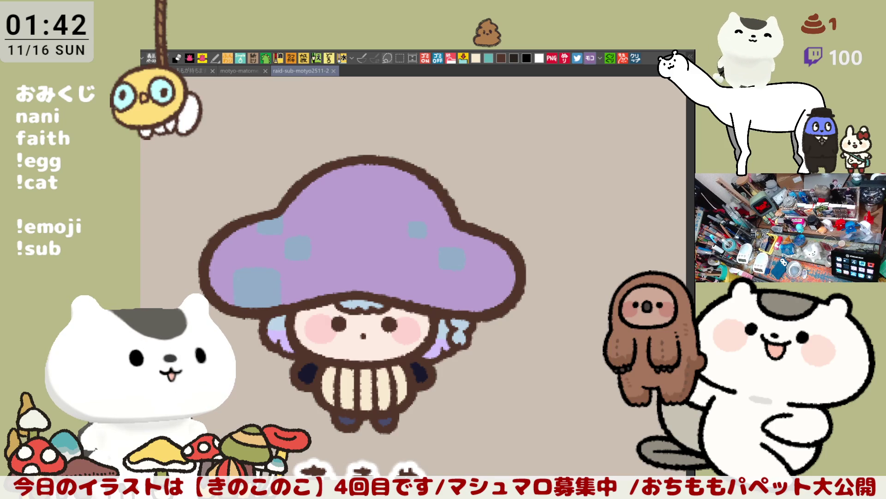
- Centre the mushroom cap in view and retract a stray light stroke on a lower-left spot
click(309, 324)
drag(310, 323, 368, 307)
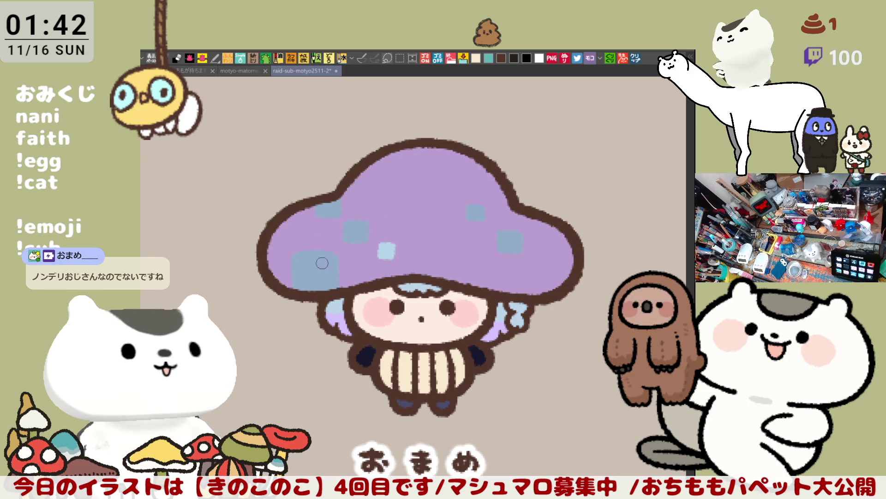
mouse_move(306, 286)
mouse_down()
mouse_move(305, 260)
mouse_move(320, 265)
mouse_up()
key(ctrl+z)
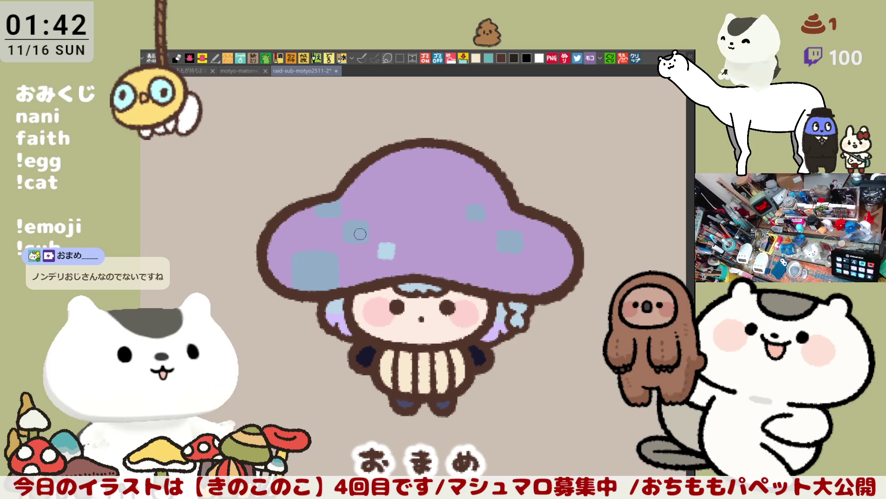
- Add light-blue dabs and squares on the upper and left cap, removing the hollow square
click(374, 214)
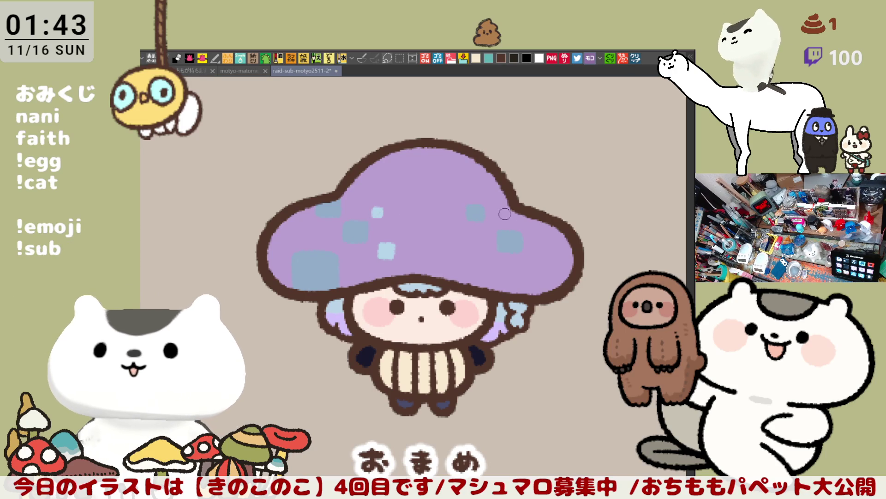
mouse_move(485, 258)
mouse_down()
mouse_move(476, 256)
mouse_move(483, 251)
mouse_move(470, 263)
mouse_move(486, 249)
mouse_up()
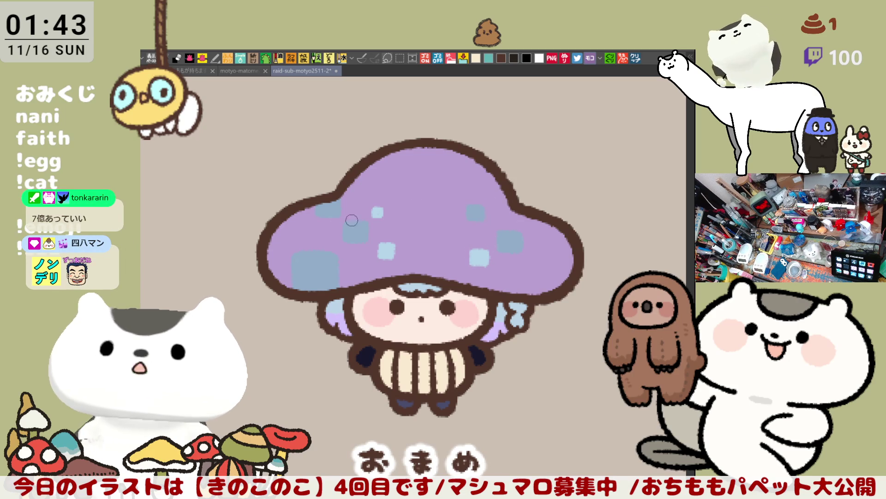
drag(293, 235, 303, 230)
mouse_move(446, 192)
mouse_down()
mouse_move(448, 174)
mouse_move(451, 191)
mouse_move(470, 183)
mouse_up()
key(ctrl+z)
key(ctrl+z)
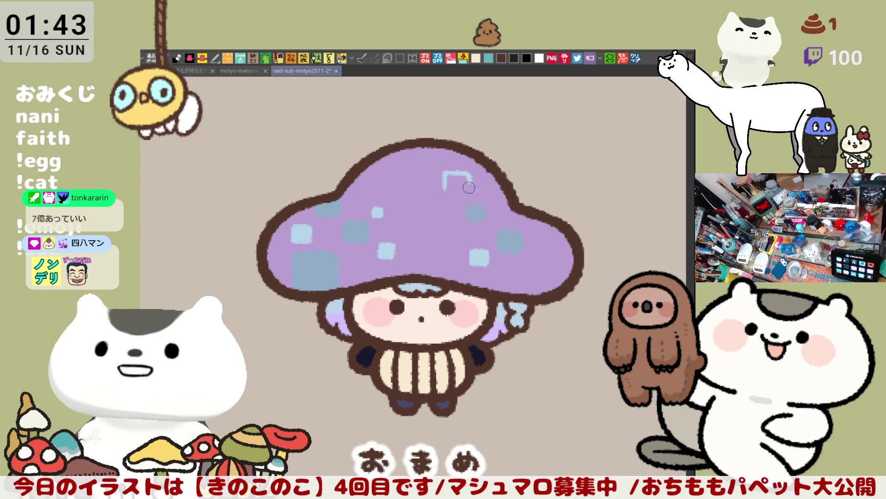
key(ctrl+z)
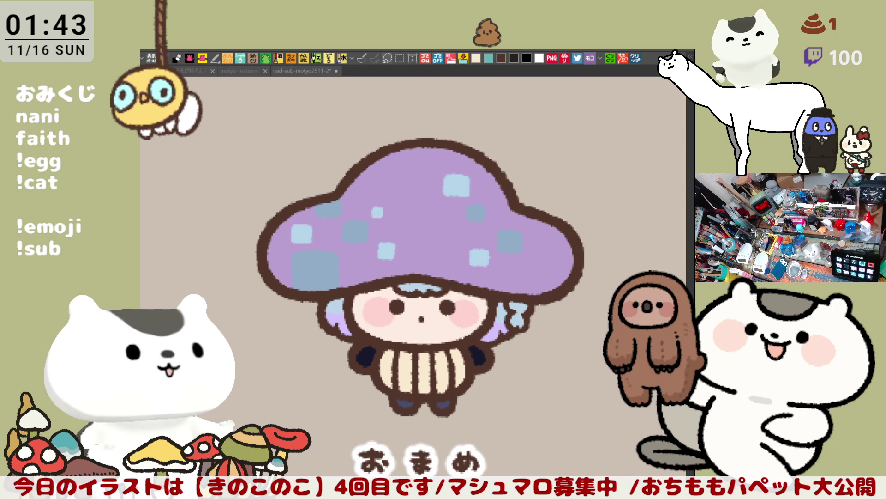
- Place a small filled dark purple square and a short dark dash on the cap's right side
mouse_move(507, 277)
mouse_down()
mouse_move(503, 293)
mouse_move(535, 264)
mouse_move(533, 285)
mouse_move(504, 272)
mouse_move(538, 268)
mouse_move(530, 282)
mouse_up()
key(ctrl+z)
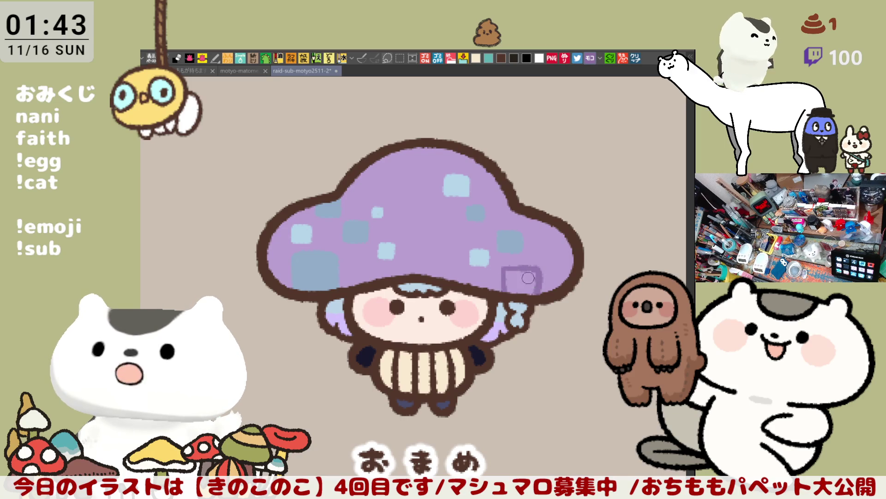
click(528, 275)
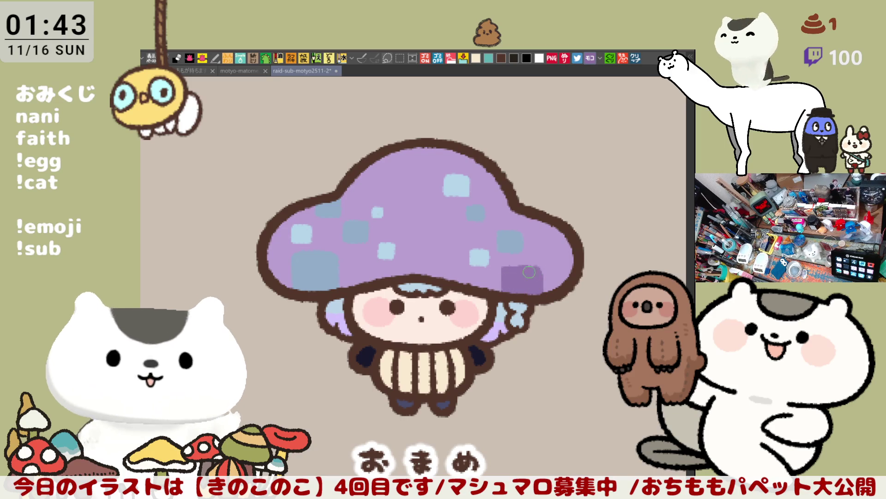
key(ctrl+z)
key(ctrl+z)
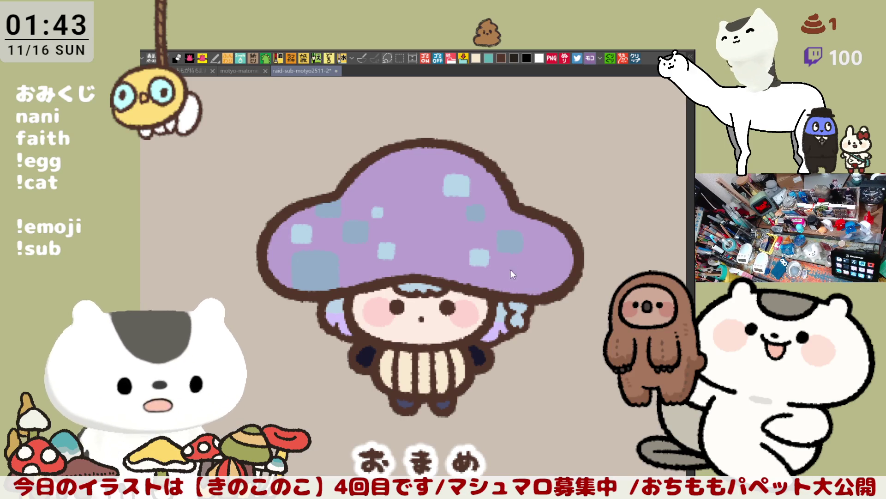
drag(505, 272, 510, 268)
click(512, 268)
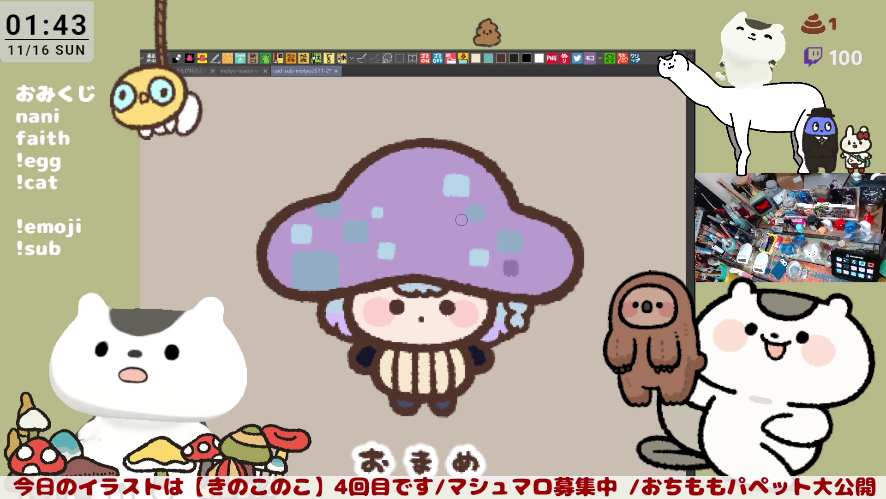
mouse_move(446, 228)
mouse_down()
mouse_move(463, 231)
mouse_move(454, 239)
mouse_up()
key(ctrl+z)
- Draw dark and light plus sparkles on the cap's right and left areas, then save
mouse_move(532, 260)
mouse_down()
mouse_move(544, 258)
mouse_move(539, 269)
mouse_up()
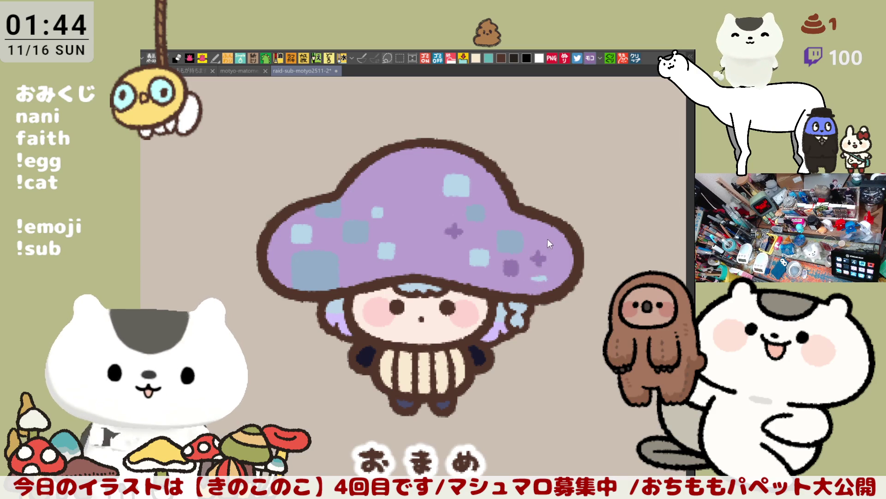
mouse_move(530, 233)
mouse_down()
mouse_move(543, 233)
mouse_move(535, 241)
mouse_up()
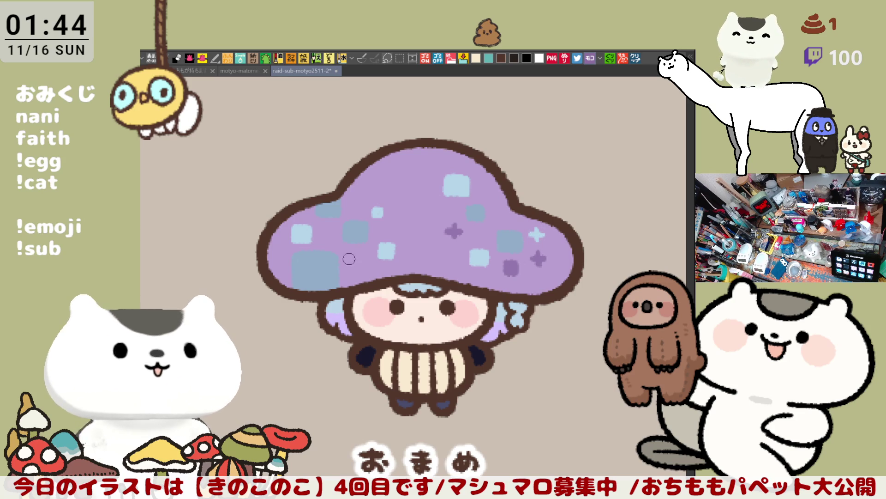
drag(349, 259, 362, 260)
drag(356, 254, 356, 267)
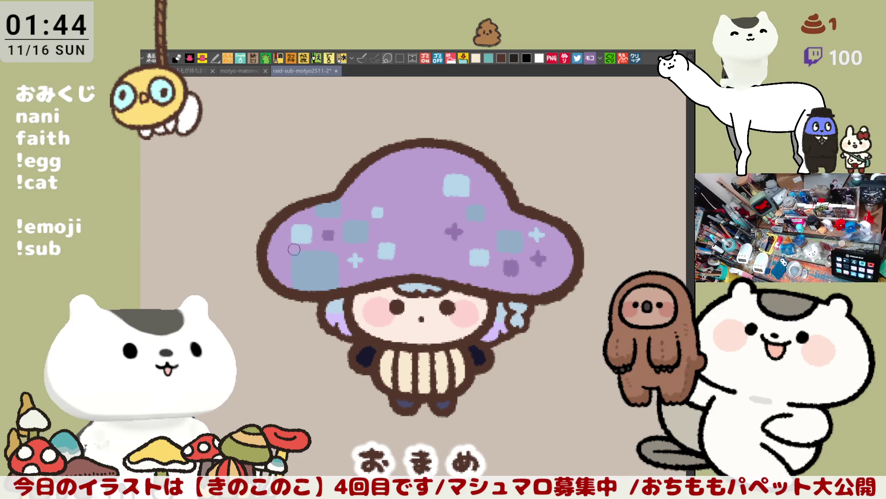
drag(282, 242, 282, 257)
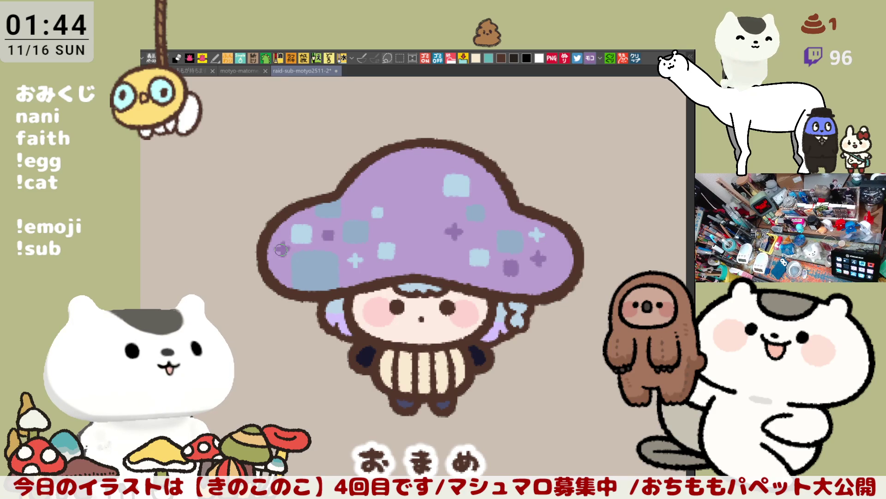
key(ctrl+s)
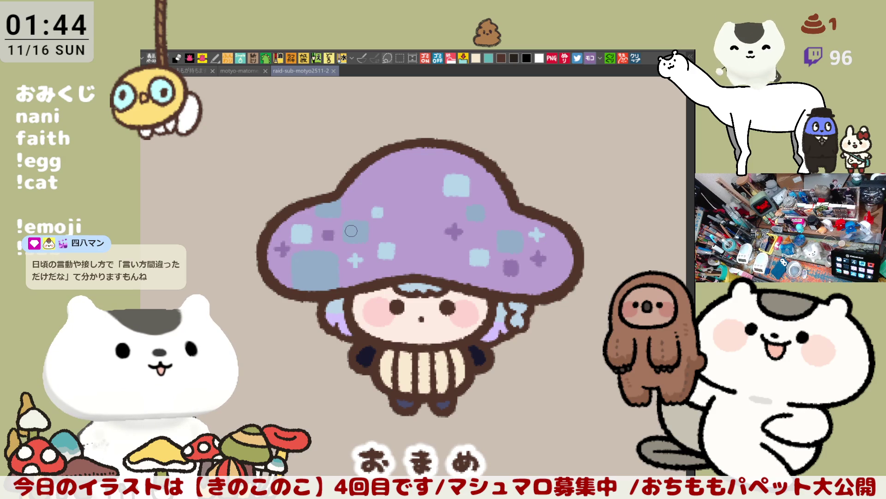
- Remove the left-edge sparkle, add plus sparkles and two light specks across the cap, then save
key(ctrl+z)
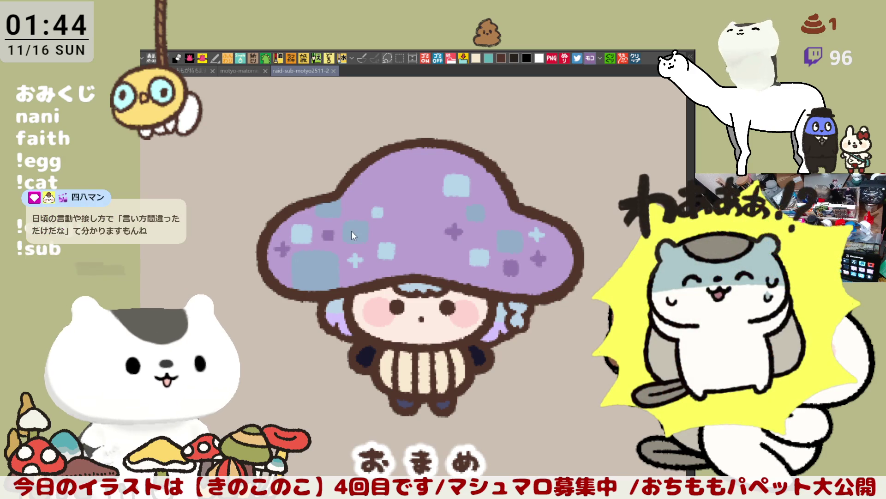
mouse_move(287, 249)
mouse_down()
mouse_move(276, 248)
mouse_move(288, 249)
mouse_move(283, 257)
mouse_up()
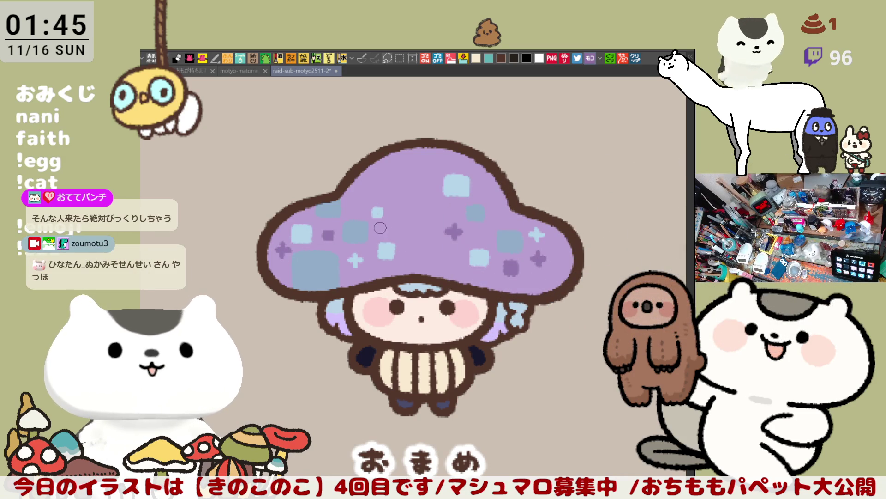
mouse_move(381, 227)
mouse_down()
mouse_move(394, 227)
mouse_move(386, 235)
mouse_up()
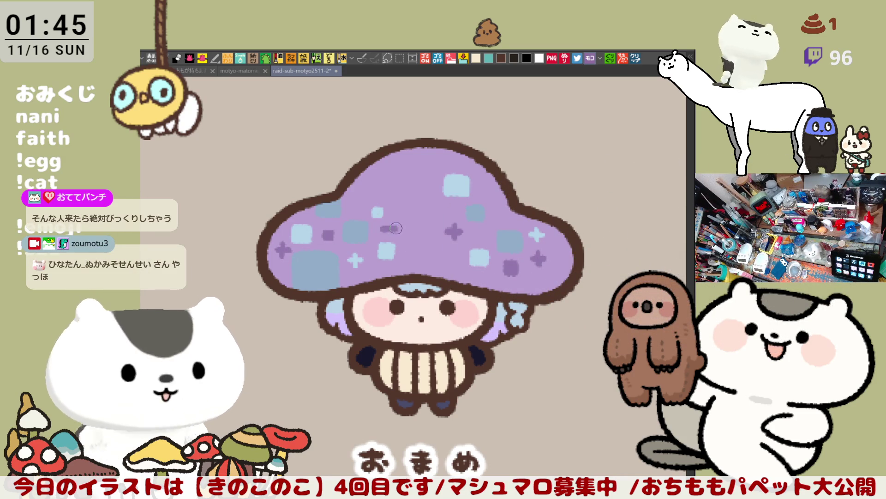
mouse_move(357, 190)
mouse_down()
mouse_move(369, 191)
mouse_move(363, 199)
mouse_move(372, 194)
mouse_move(365, 202)
mouse_up()
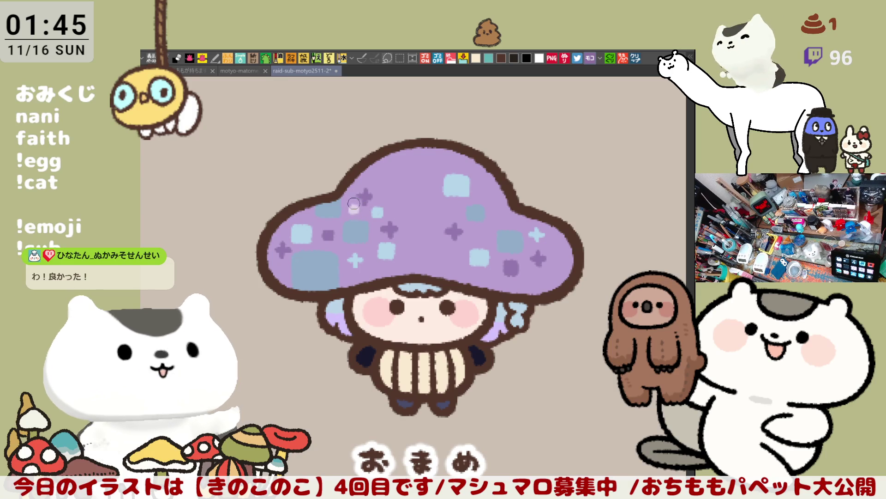
click(352, 209)
click(480, 236)
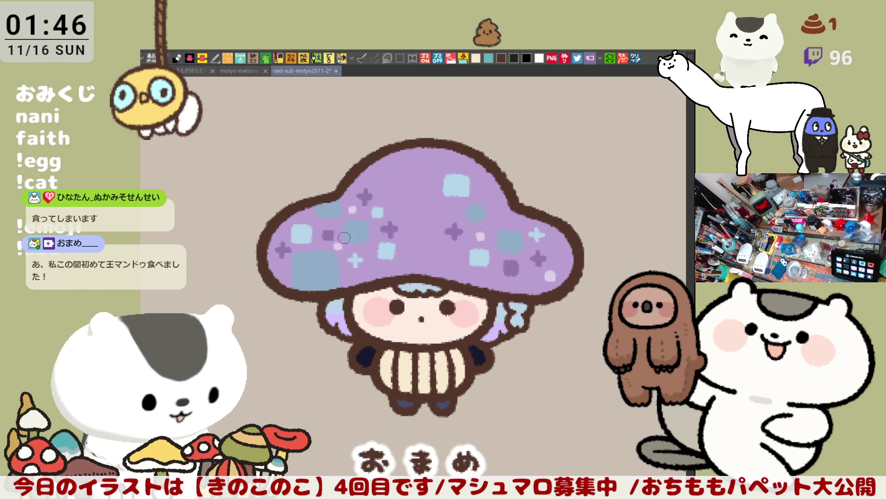
key(ctrl+s)
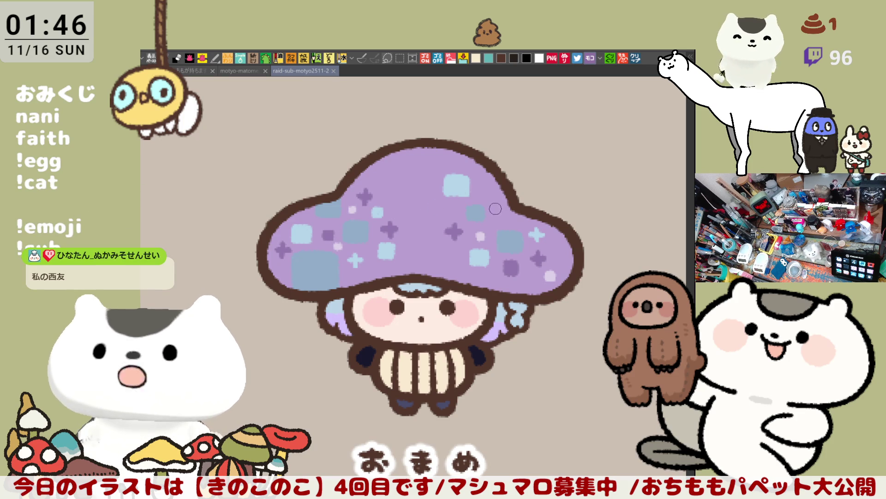
- Add a light sparkle on the cap's right and a light spot on the upper cap
mouse_move(493, 214)
mouse_down()
mouse_move(504, 215)
mouse_move(499, 222)
mouse_up()
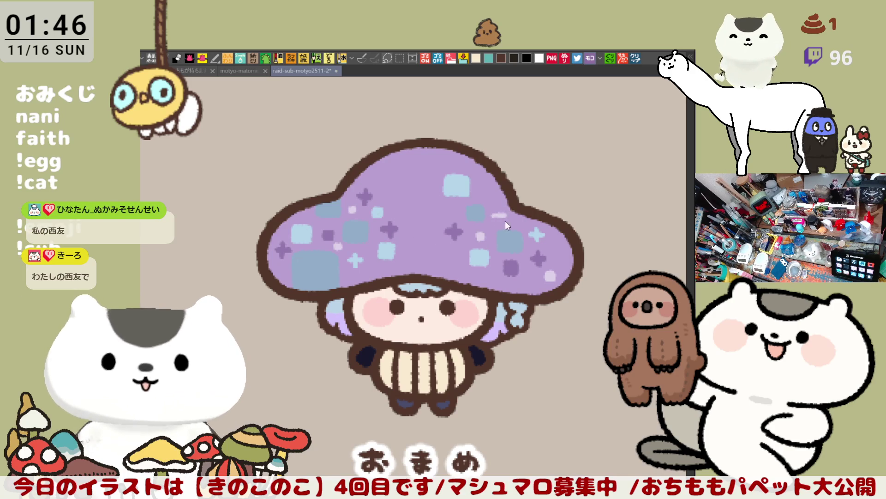
mouse_move(495, 215)
mouse_down()
mouse_move(509, 215)
mouse_move(500, 222)
mouse_up()
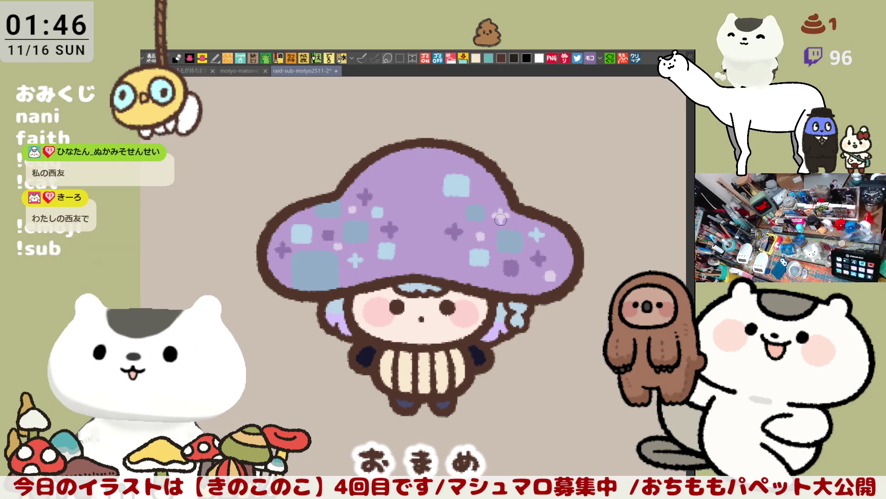
click(384, 197)
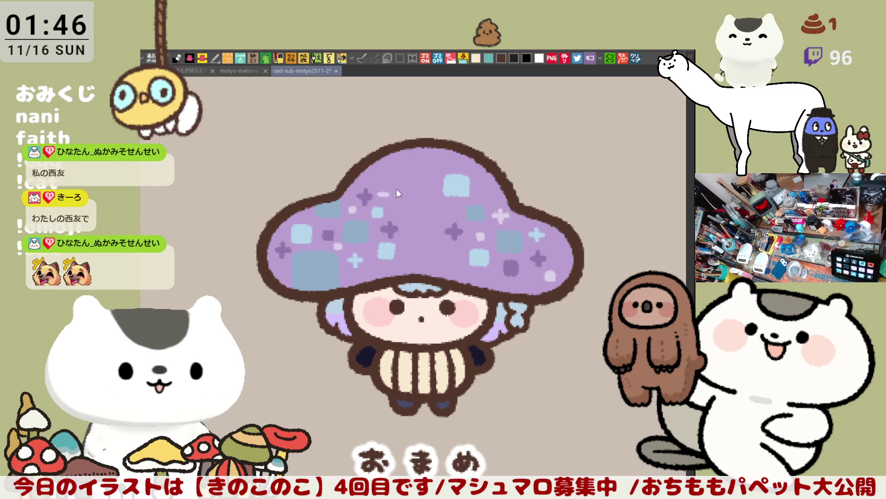
- Replace the light dab with a light plus sparkle on the upper cap and lighten part of a blue square
key(ctrl+z)
mouse_move(377, 189)
mouse_down()
mouse_move(391, 190)
mouse_move(384, 197)
mouse_up()
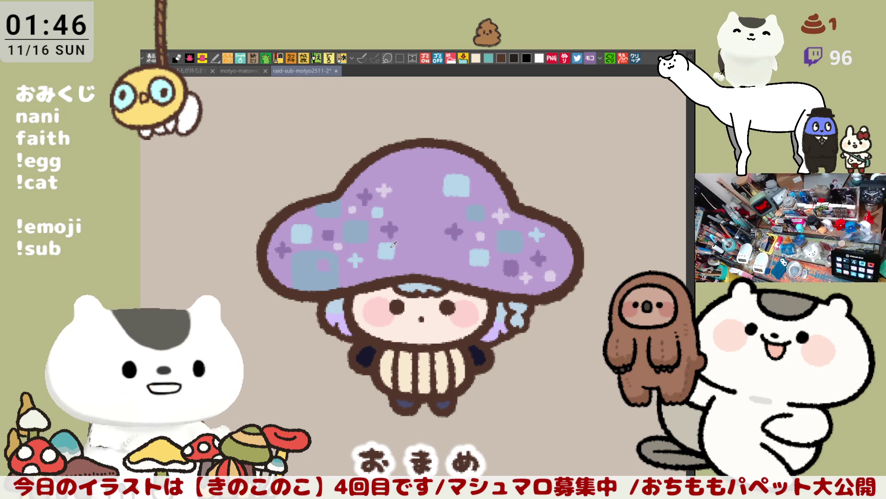
mouse_move(321, 269)
mouse_down()
mouse_move(323, 262)
mouse_move(316, 288)
mouse_move(303, 284)
mouse_move(321, 284)
mouse_move(330, 272)
mouse_up()
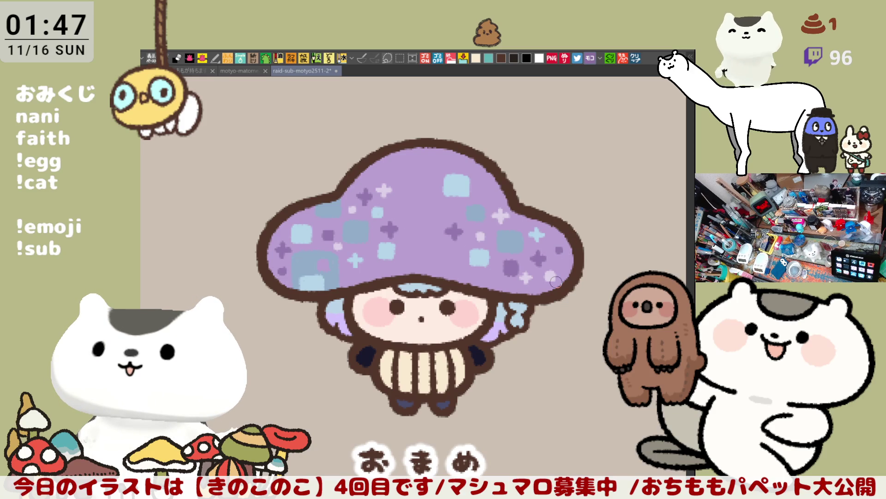
scroll(477, 249, down, 5)
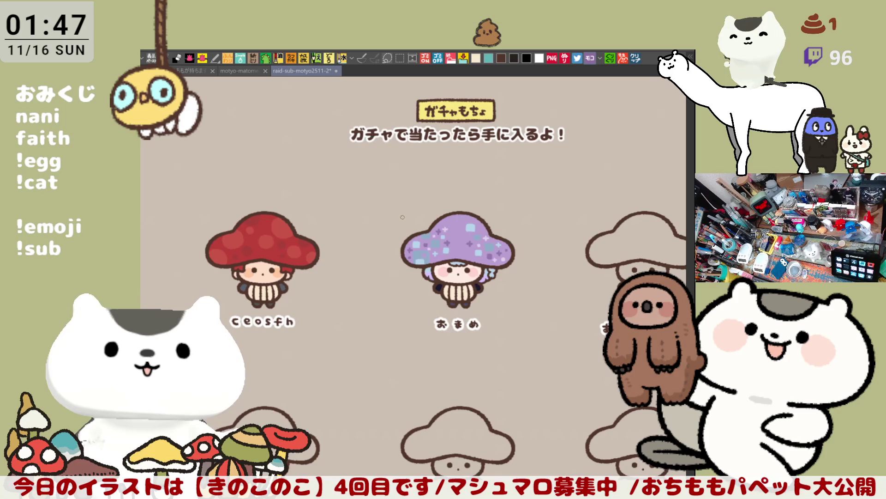
- Zoom and pan the canvas over to the blank あーどべっぐちゃん mushroom figure
scroll(402, 216, down, 2)
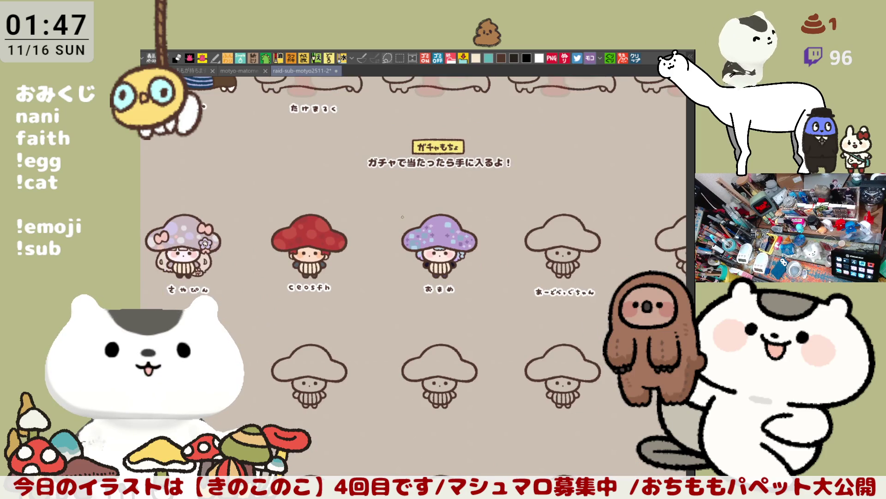
scroll(403, 217, up, 2)
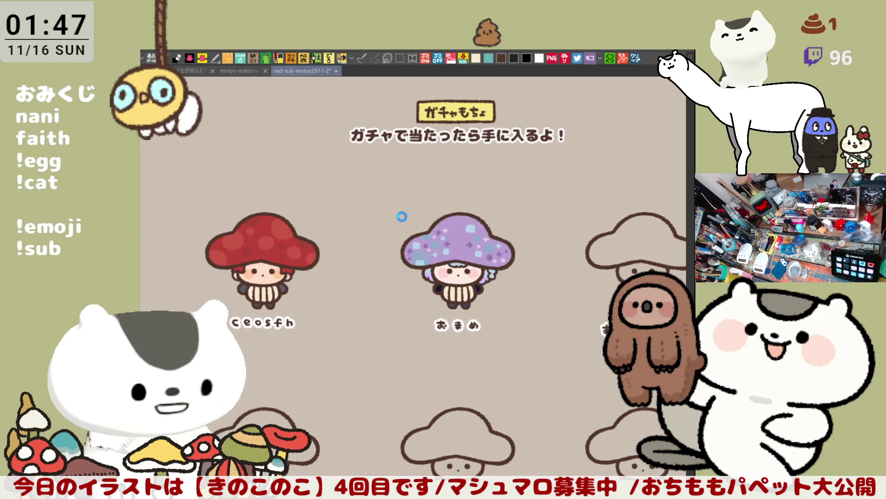
scroll(402, 217, down, 2)
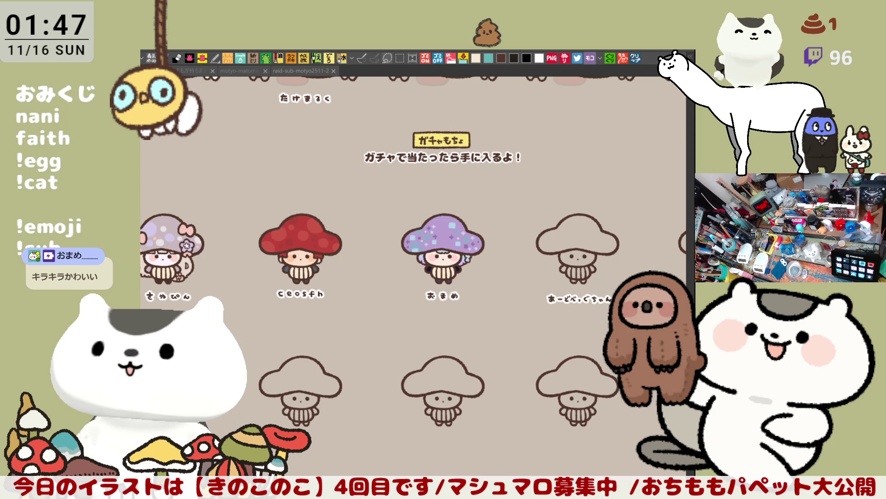
scroll(542, 325, up, 1)
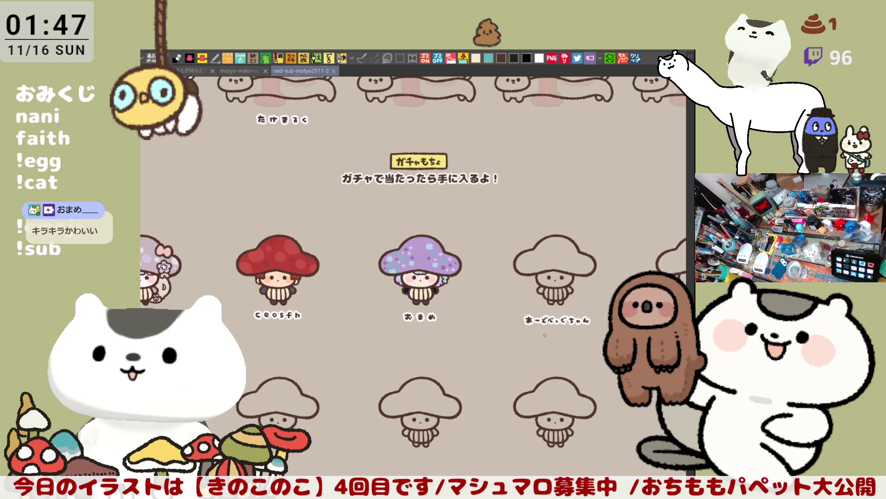
scroll(542, 325, up, 1)
scroll(543, 325, up, 2)
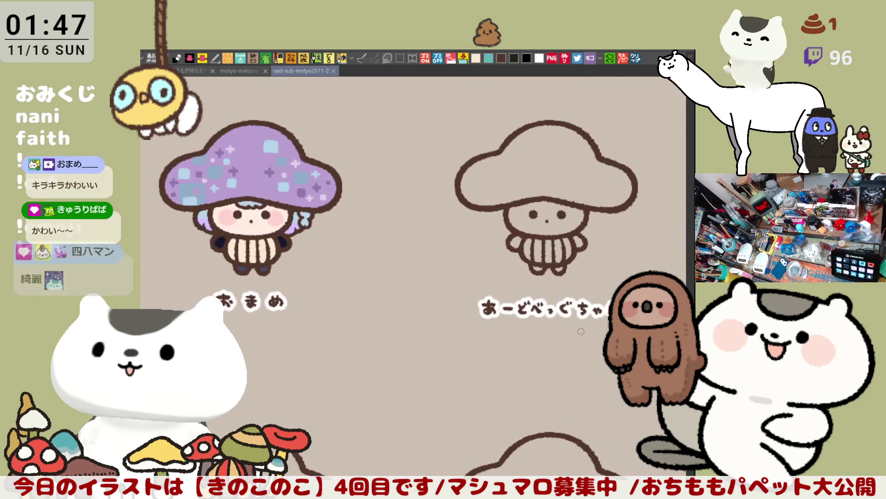
scroll(581, 331, down, 1)
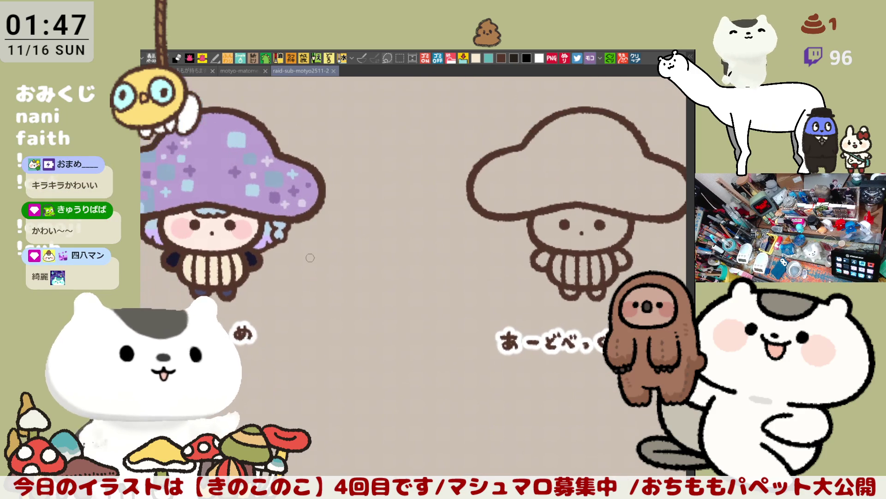
scroll(420, 253, up, 1)
drag(419, 253, 379, 217)
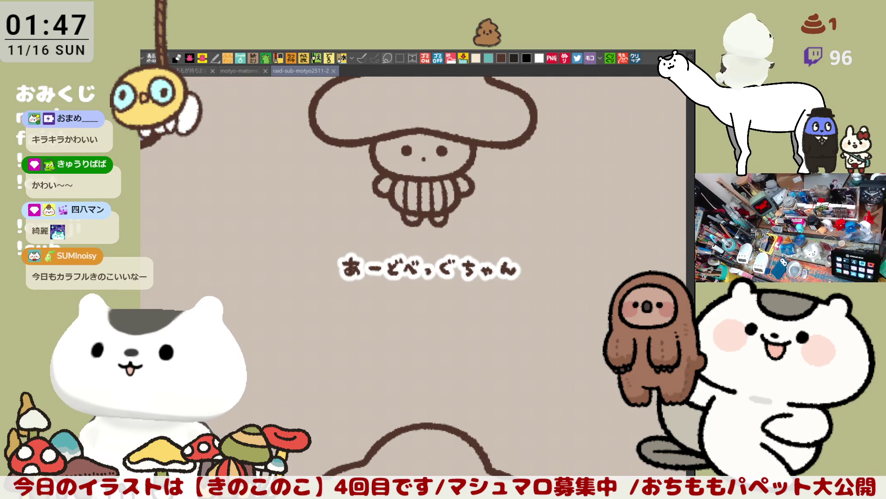
drag(501, 318, 501, 391)
- Frame the blank mushroom's cap to fill the view and draw a first brown curve on it
scroll(501, 391, up, 2)
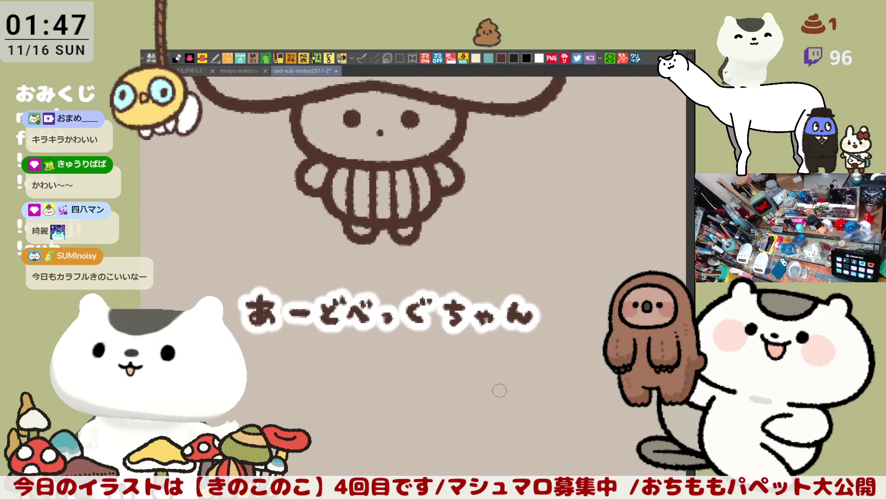
scroll(465, 362, down, 1)
scroll(467, 352, up, 2)
drag(490, 184, 491, 404)
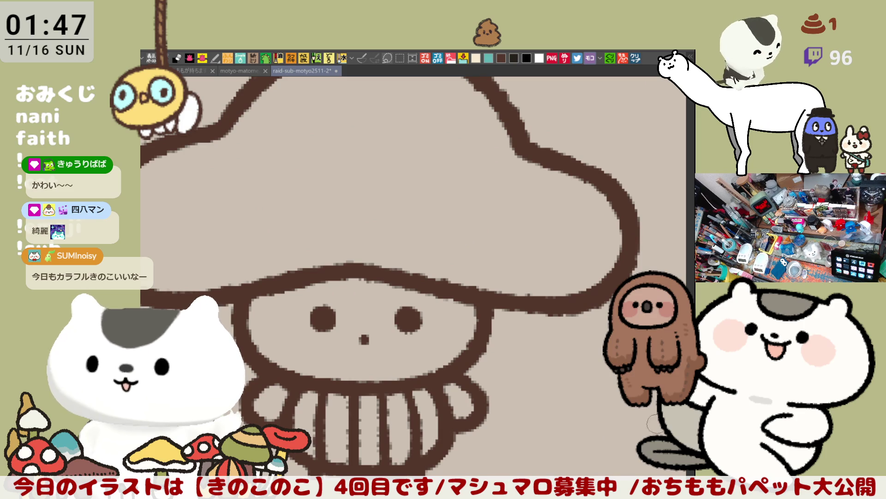
drag(454, 216, 511, 255)
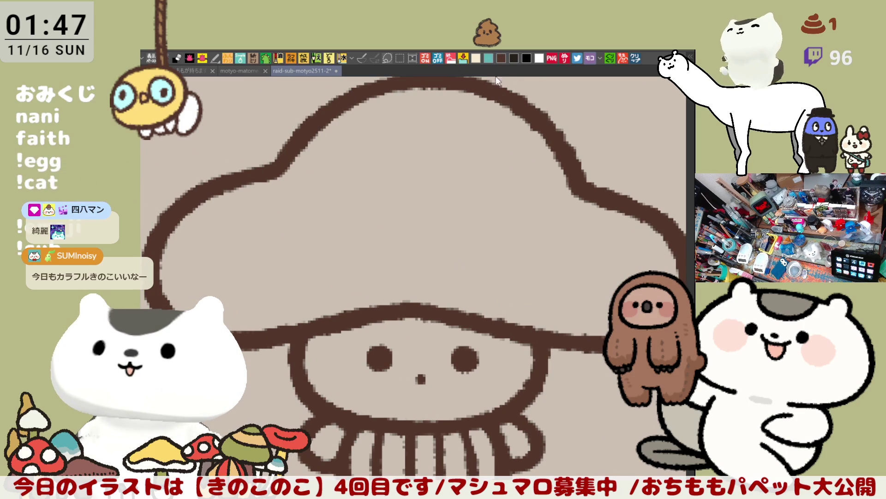
mouse_move(493, 215)
mouse_down()
mouse_move(521, 217)
mouse_move(485, 194)
mouse_up()
- Clear the first strokes and try several arcs across the blank cap, discarding each
key(ctrl+z)
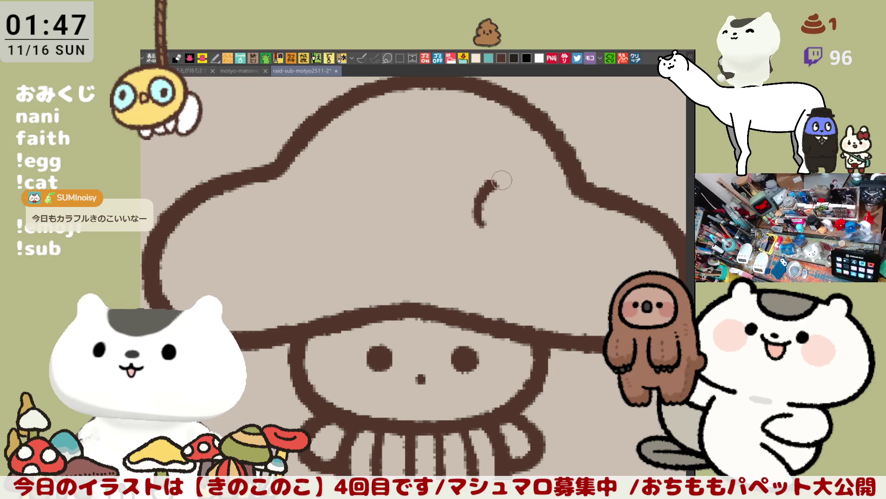
key(ctrl+z)
mouse_move(485, 225)
mouse_down()
mouse_move(487, 178)
mouse_move(518, 223)
mouse_move(483, 185)
mouse_move(517, 215)
mouse_move(482, 183)
mouse_move(513, 225)
mouse_move(504, 215)
mouse_move(538, 222)
mouse_up()
key(ctrl+z)
key(ctrl+z)
key(ctrl+z)
key(ctrl+z)
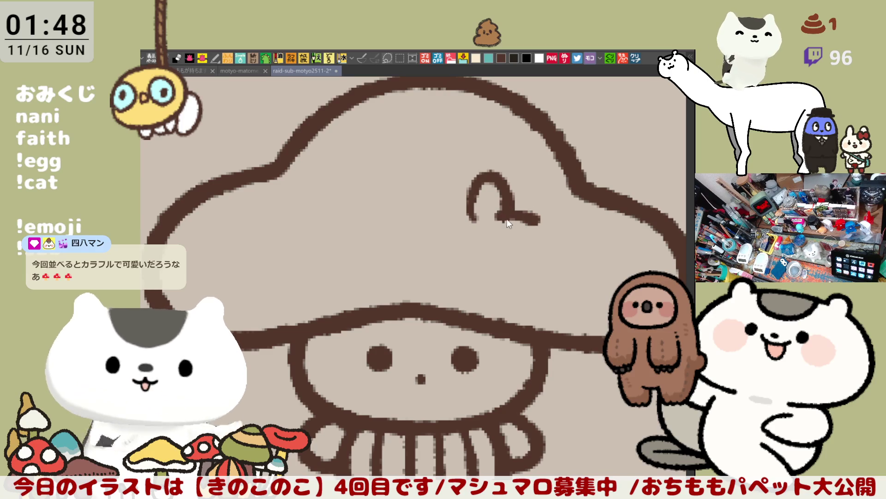
key(ctrl+z)
key(ctrl+z)
mouse_move(471, 219)
mouse_down()
mouse_move(490, 168)
mouse_move(505, 210)
mouse_move(469, 206)
mouse_move(502, 213)
mouse_move(510, 187)
mouse_move(525, 199)
mouse_up()
key(ctrl+z)
key(ctrl+z)
key(ctrl+z)
mouse_move(474, 222)
mouse_down()
mouse_move(489, 173)
mouse_move(512, 224)
mouse_move(501, 167)
mouse_move(517, 205)
mouse_move(578, 213)
mouse_up()
key(ctrl+z)
key(ctrl+z)
key(ctrl+z)
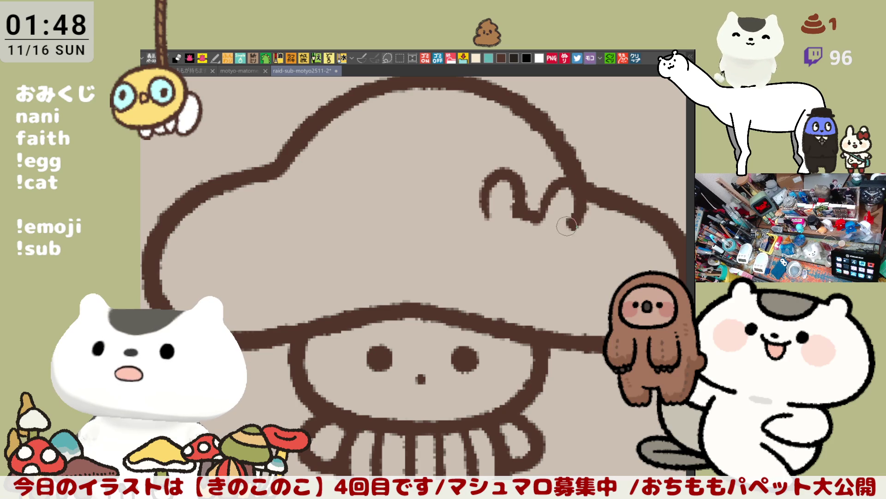
key(ctrl+z)
key(ctrl+z)
mouse_move(484, 223)
mouse_down()
mouse_move(517, 182)
mouse_move(524, 217)
mouse_up()
- Draw a C-shaped curve and close it into a rounded brown head outline on the cap
key(ctrl+z)
mouse_move(482, 237)
mouse_down()
mouse_move(475, 194)
mouse_move(519, 228)
mouse_move(482, 229)
mouse_move(513, 284)
mouse_move(533, 283)
mouse_up()
key(ctrl+z)
key(ctrl+z)
mouse_move(499, 223)
mouse_down()
mouse_move(487, 222)
mouse_move(535, 284)
mouse_up()
mouse_move(561, 229)
mouse_down()
mouse_move(553, 293)
mouse_move(526, 286)
mouse_move(564, 237)
mouse_move(524, 277)
mouse_up()
key(ctrl+z)
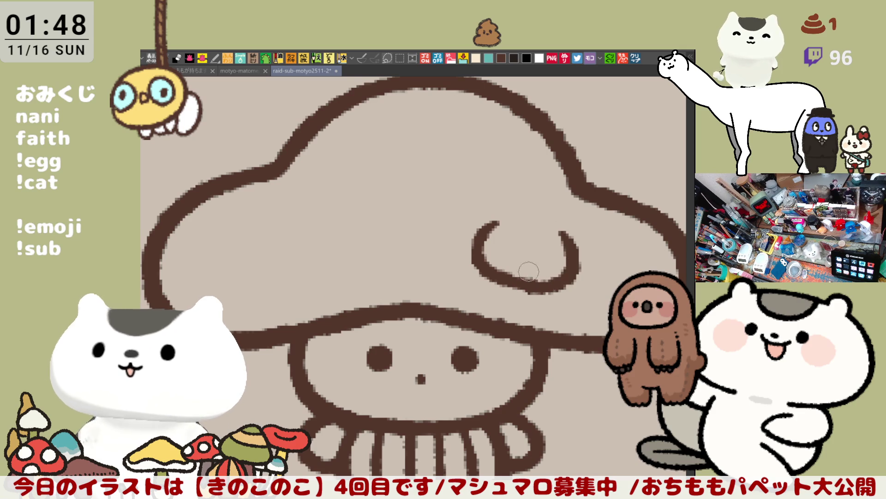
key(ctrl+z)
key(ctrl+z)
mouse_move(509, 204)
mouse_down()
mouse_move(516, 282)
mouse_move(532, 287)
mouse_up()
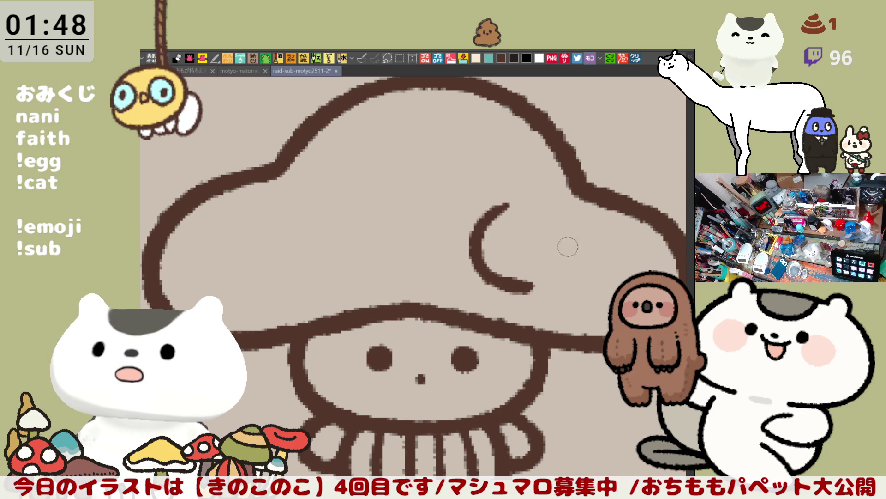
key(ctrl+z)
mouse_move(511, 200)
mouse_down()
mouse_move(493, 271)
mouse_move(545, 288)
mouse_up()
mouse_move(572, 215)
mouse_down()
mouse_move(588, 273)
mouse_move(544, 290)
mouse_move(556, 290)
mouse_move(526, 288)
mouse_move(588, 233)
mouse_move(524, 289)
mouse_up()
key(ctrl+z)
key(ctrl+z)
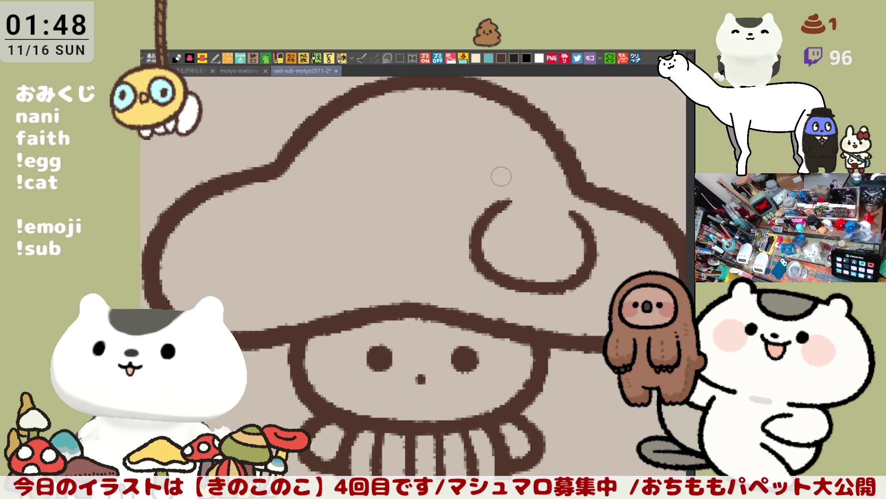
- Trim the head's top tip, dab pale teal near the cap edge, and try out a raised ear
drag(511, 203, 504, 203)
drag(578, 189, 571, 184)
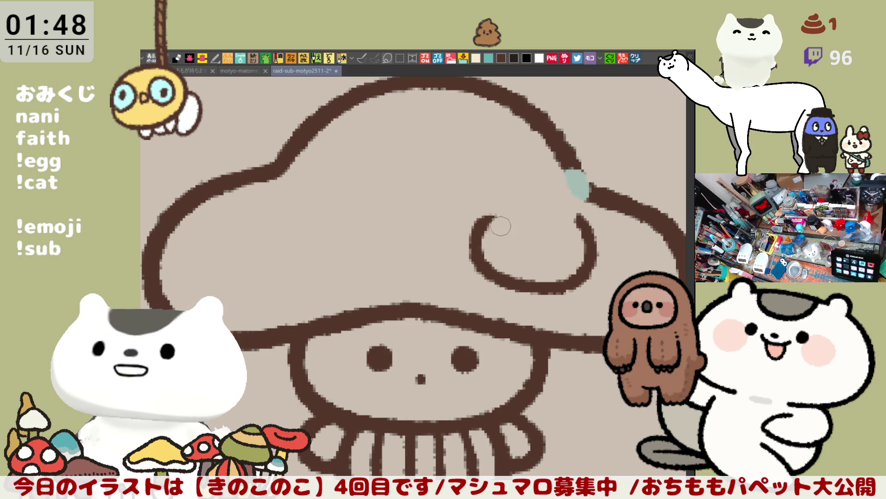
drag(498, 213, 478, 229)
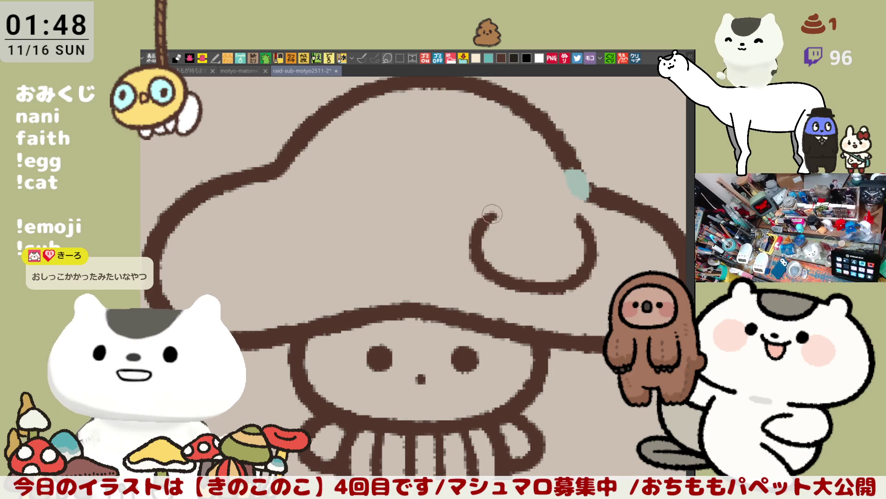
key(ctrl+z)
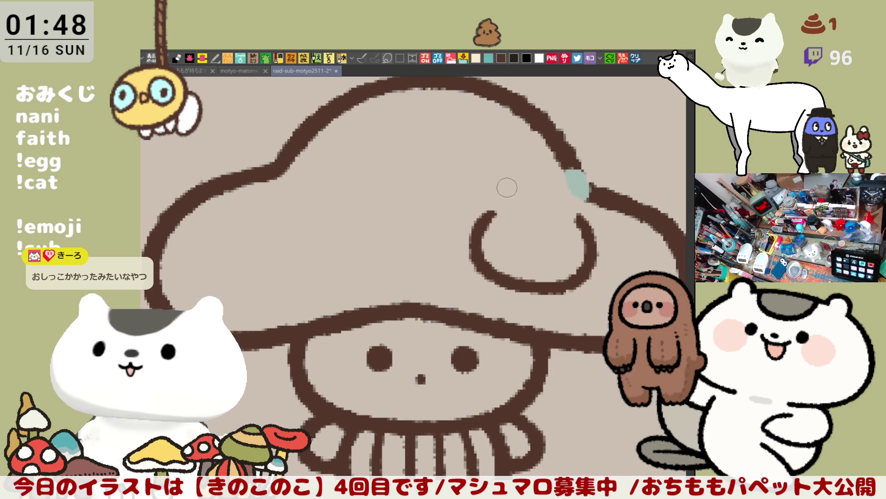
mouse_move(492, 213)
mouse_down()
mouse_move(526, 167)
mouse_move(536, 194)
mouse_move(510, 161)
mouse_move(534, 199)
mouse_up()
key(ctrl+z)
key(ctrl+z)
mouse_move(484, 222)
mouse_down()
mouse_move(535, 205)
mouse_move(531, 174)
mouse_move(531, 212)
mouse_move(503, 162)
mouse_move(527, 201)
mouse_move(559, 210)
mouse_up()
key(ctrl+z)
key(ctrl+z)
key(ctrl+z)
key(ctrl+z)
key(ctrl+z)
key(ctrl+z)
key(ctrl+z)
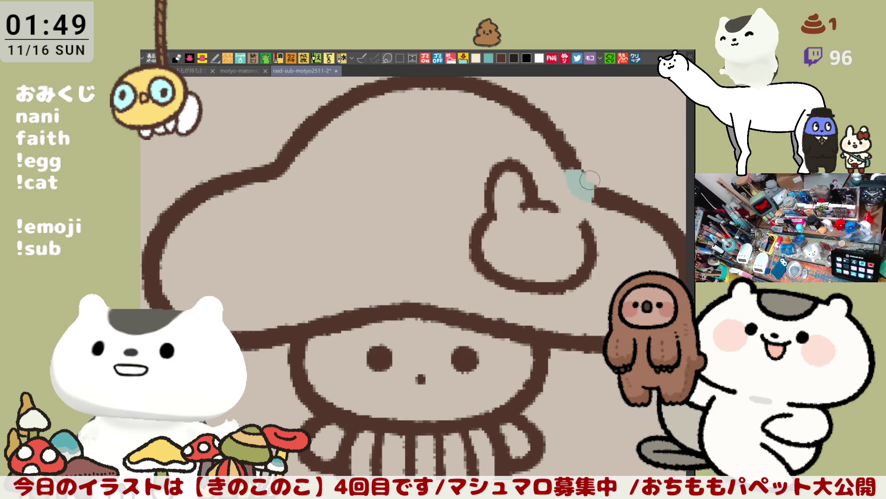
- Draw the right ear over the teal patch with a light teal touch at its top, then save
mouse_move(547, 197)
mouse_down()
mouse_move(574, 172)
mouse_move(591, 226)
mouse_move(570, 185)
mouse_move(578, 223)
mouse_up()
key(ctrl+z)
key(ctrl+z)
drag(547, 199, 588, 221)
key(ctrl+z)
mouse_move(547, 199)
mouse_down()
mouse_move(588, 218)
mouse_move(580, 187)
mouse_move(590, 225)
mouse_up()
key(ctrl+z)
mouse_move(586, 200)
mouse_down()
mouse_move(565, 197)
mouse_move(577, 214)
mouse_up()
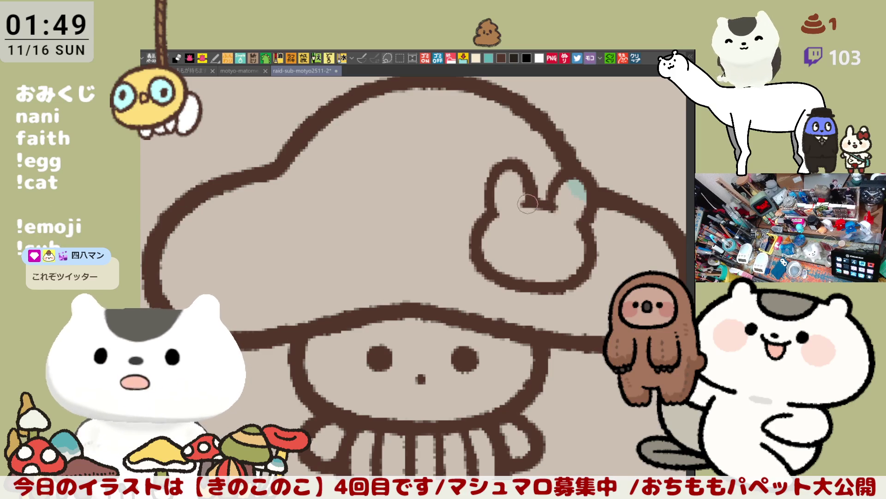
drag(539, 239, 515, 225)
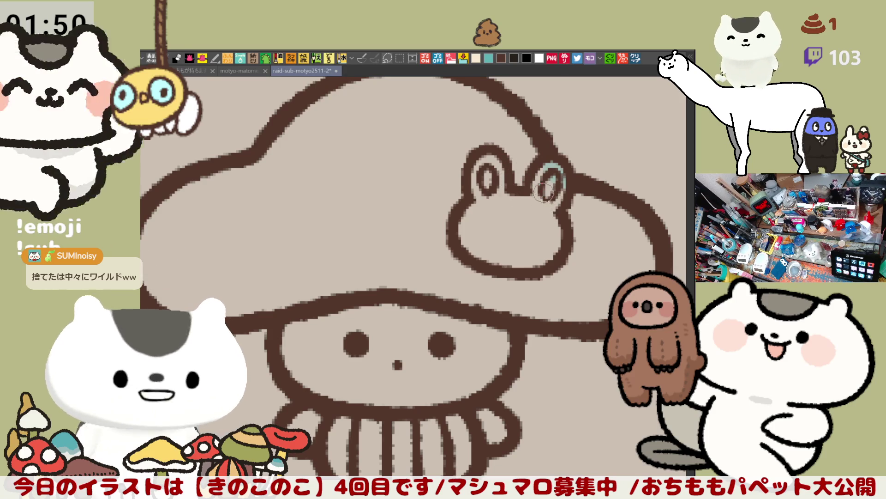
key(ctrl+s)
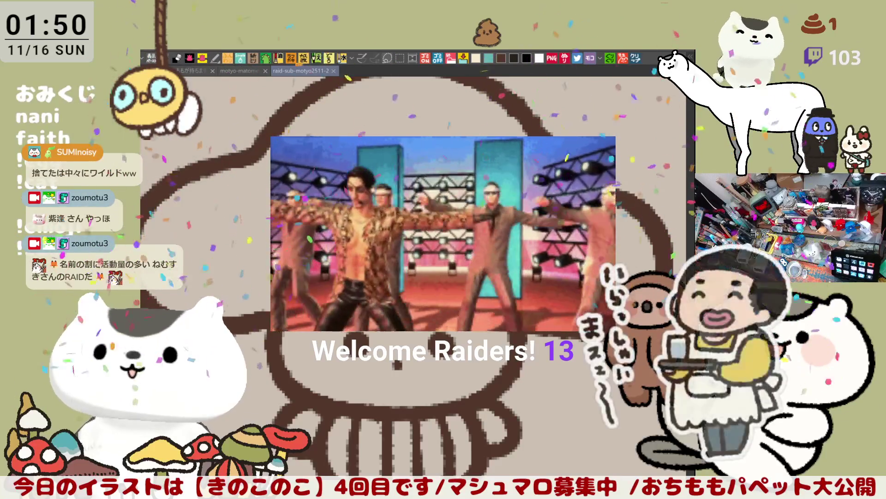
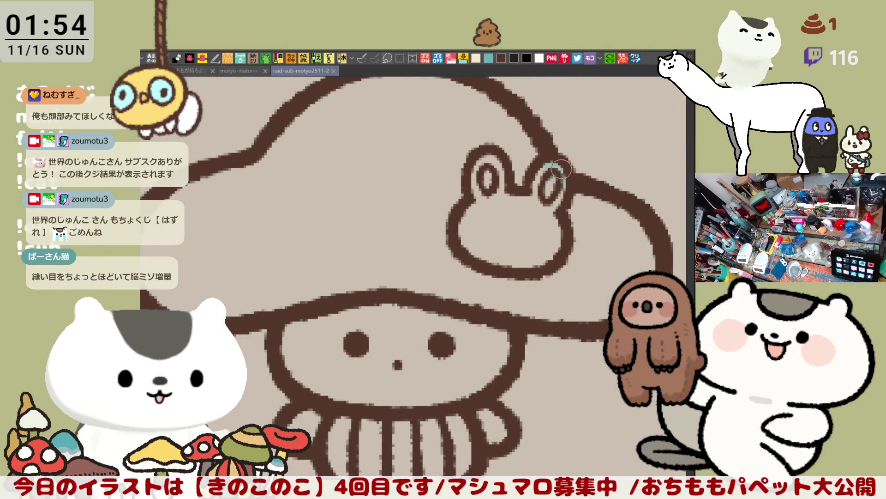
- Paint the bunny's right ear light teal with a dark inner line, then save
click(558, 173)
drag(564, 174, 563, 191)
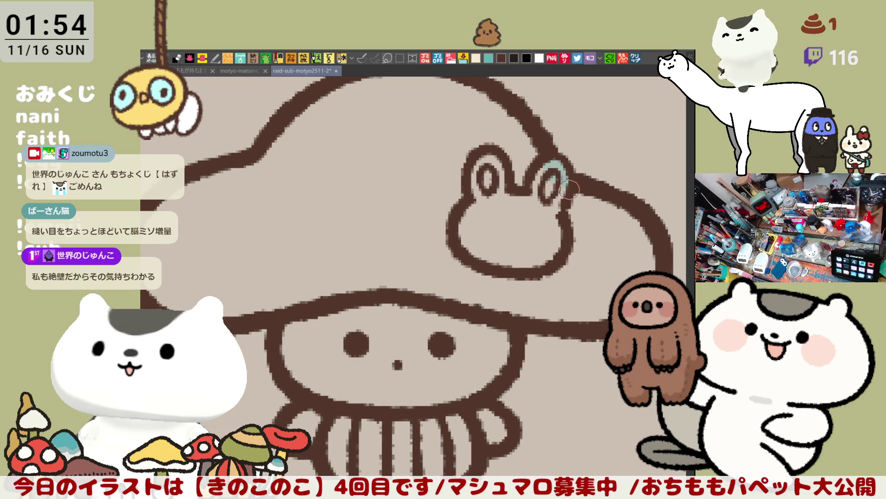
drag(573, 184, 567, 169)
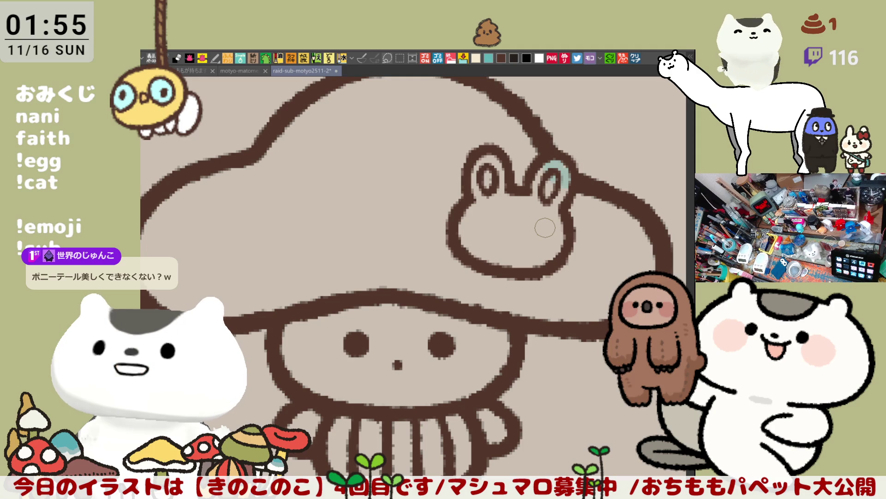
drag(556, 174, 542, 203)
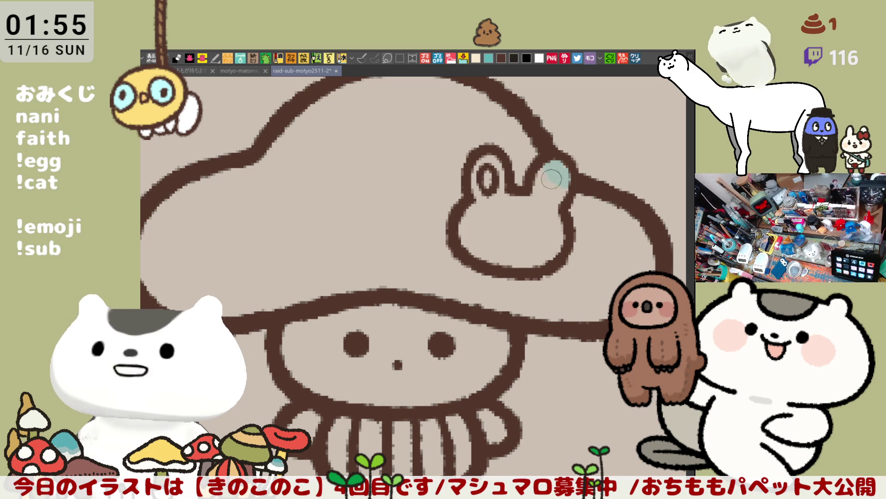
drag(560, 173, 548, 187)
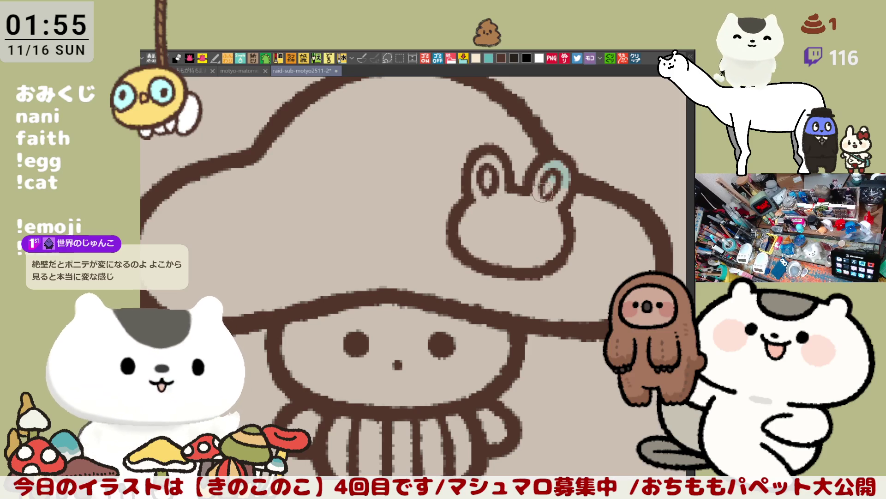
drag(549, 227, 570, 229)
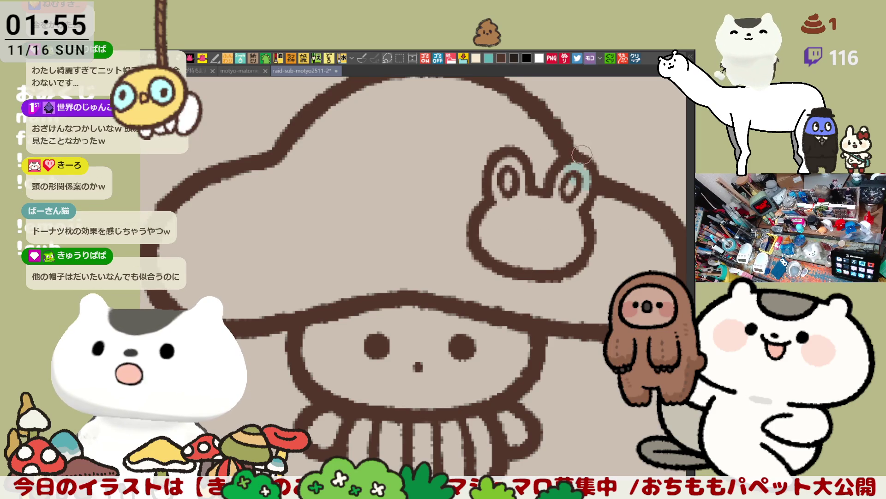
key(ctrl+s)
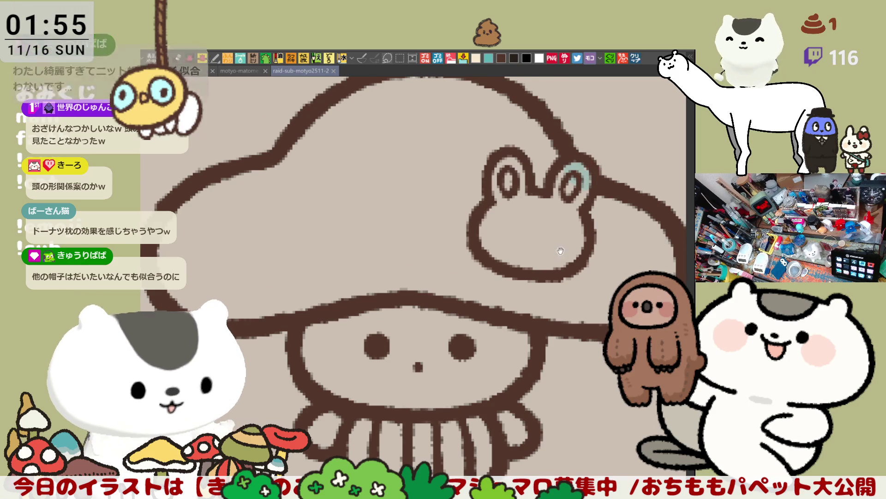
- Touch up the bunny's right outline and dot two red cheeks on it
scroll(577, 175, down, 2)
drag(571, 164, 574, 170)
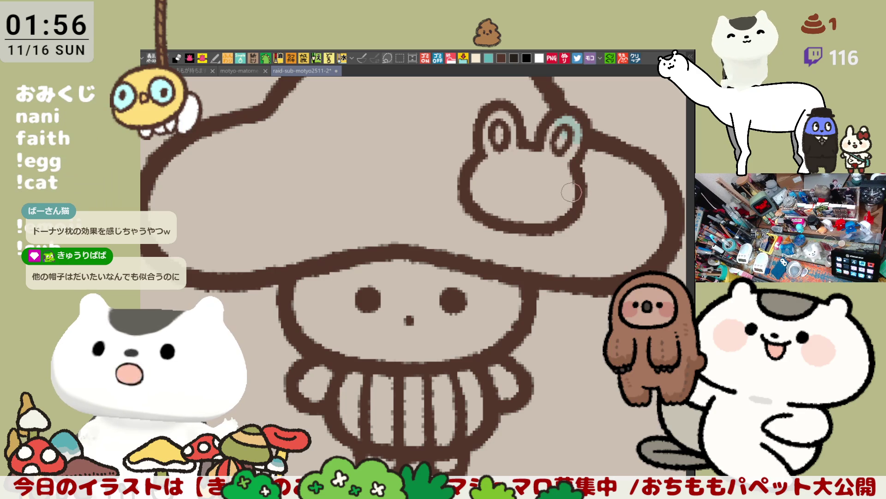
click(505, 182)
click(549, 190)
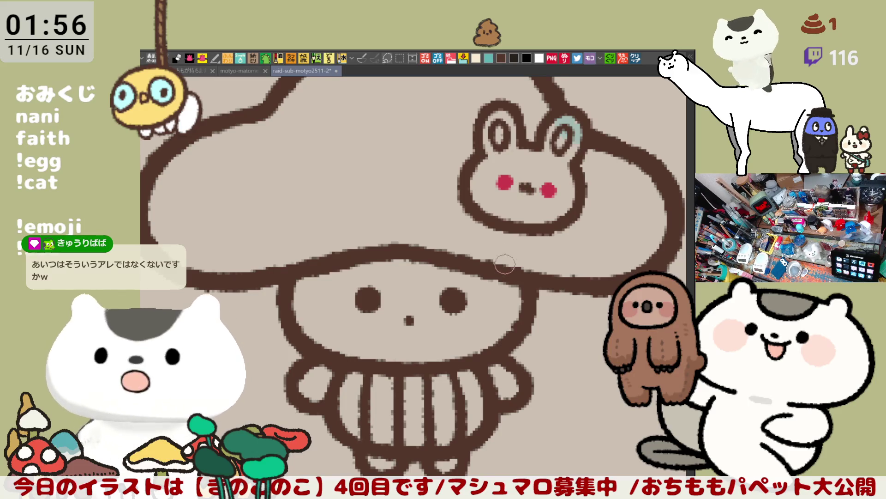
- Frame the whole mushroom cap and try a light stroke along its edge, then undo it
drag(530, 188, 504, 197)
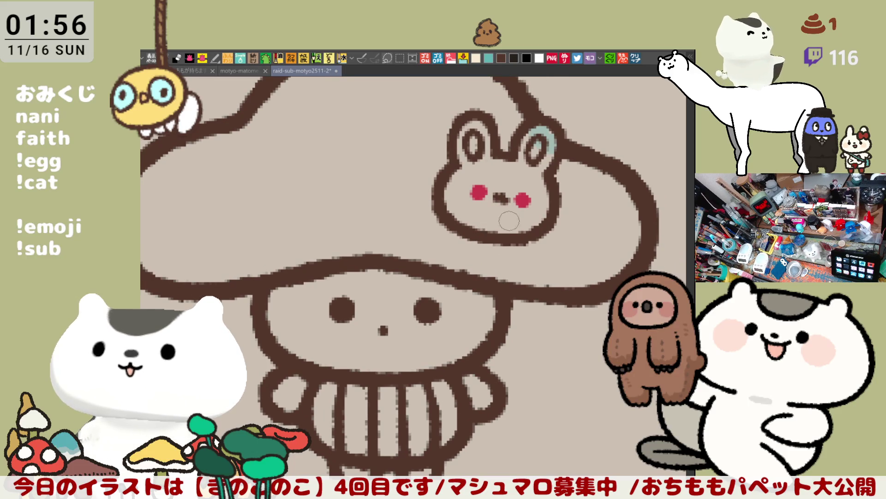
drag(531, 250, 506, 226)
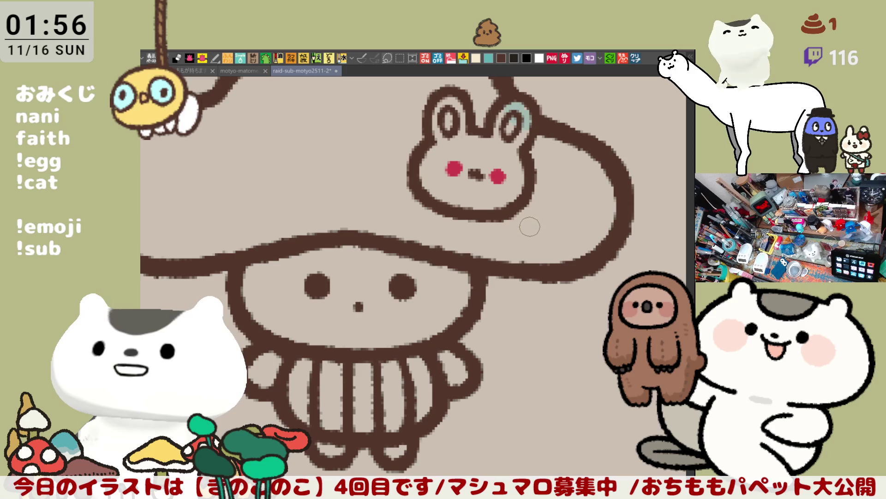
drag(527, 237, 597, 209)
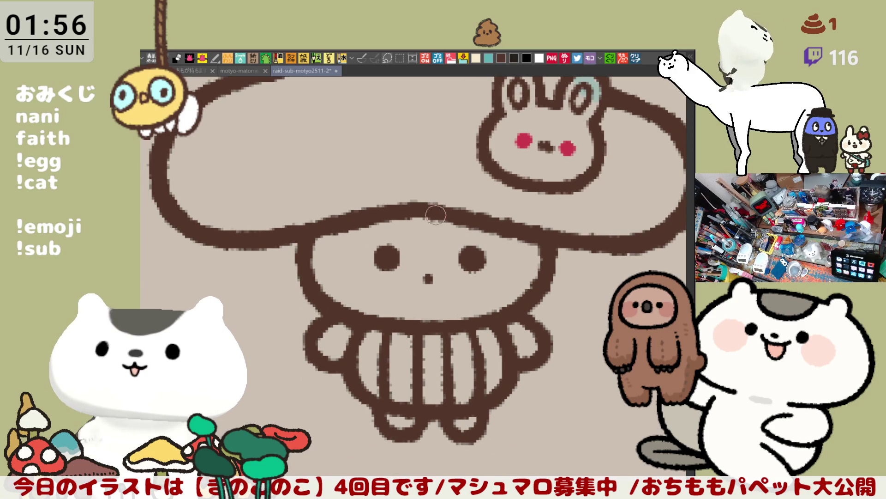
drag(353, 227, 401, 228)
key(ctrl+z)
- Retry the light cap stroke further left, undo it, and open the portrait reference photo
drag(318, 240, 359, 237)
key(ctrl+z)
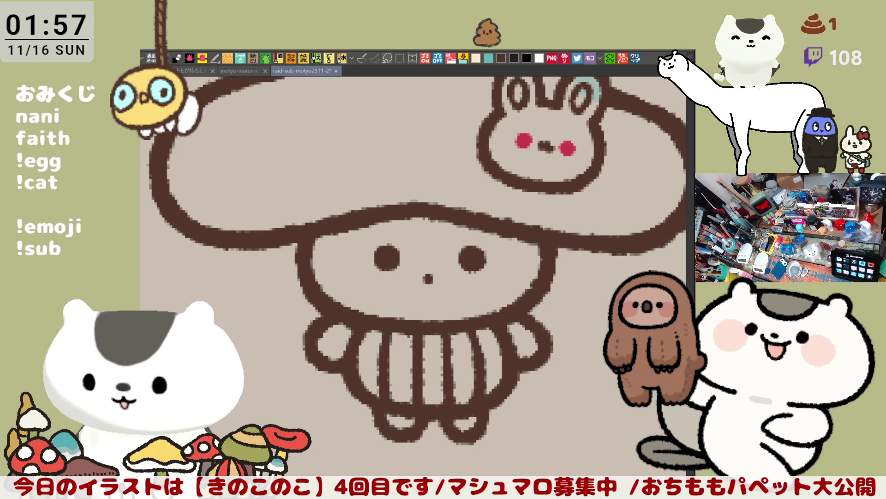
click(636, 57)
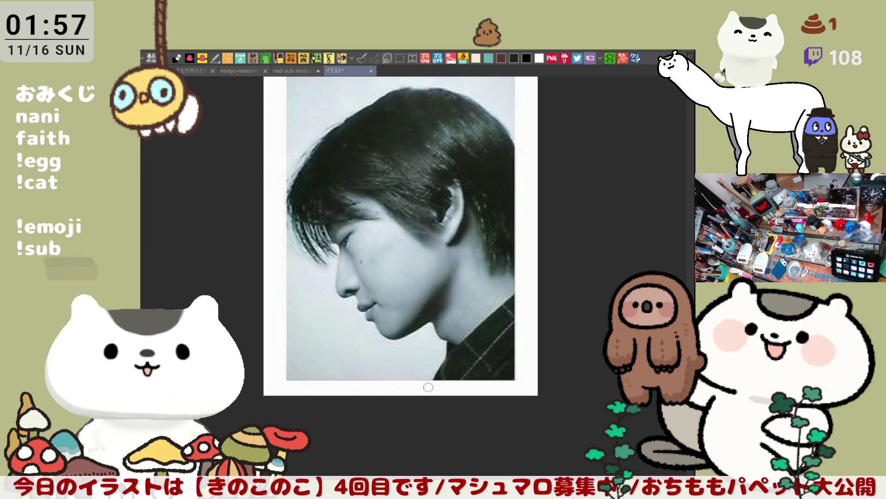
drag(454, 349, 435, 389)
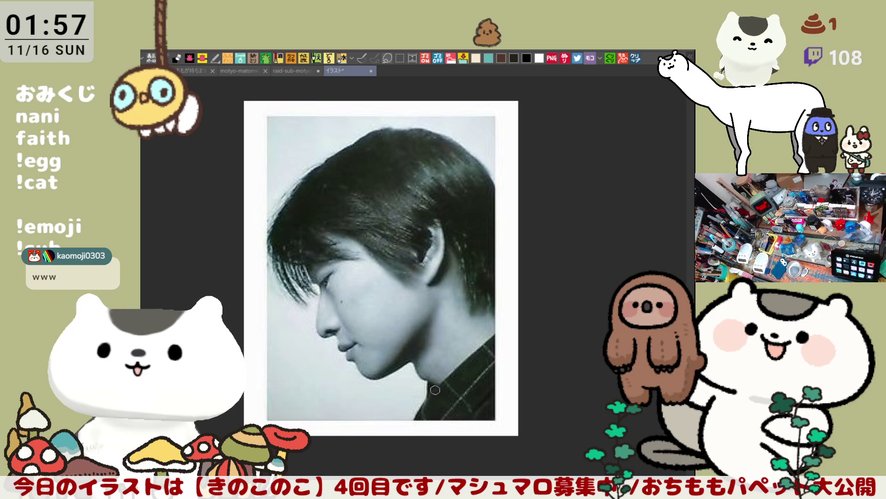
scroll(435, 390, up, 2)
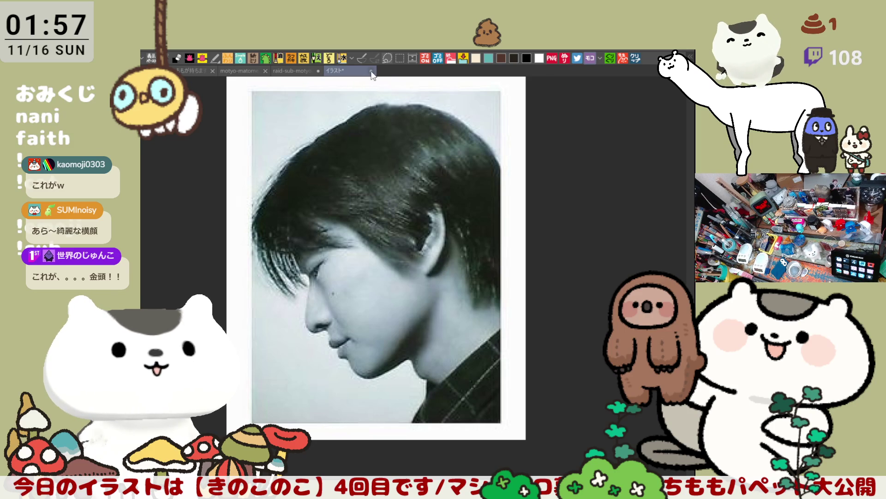
key(ctrl+shift+Tab)
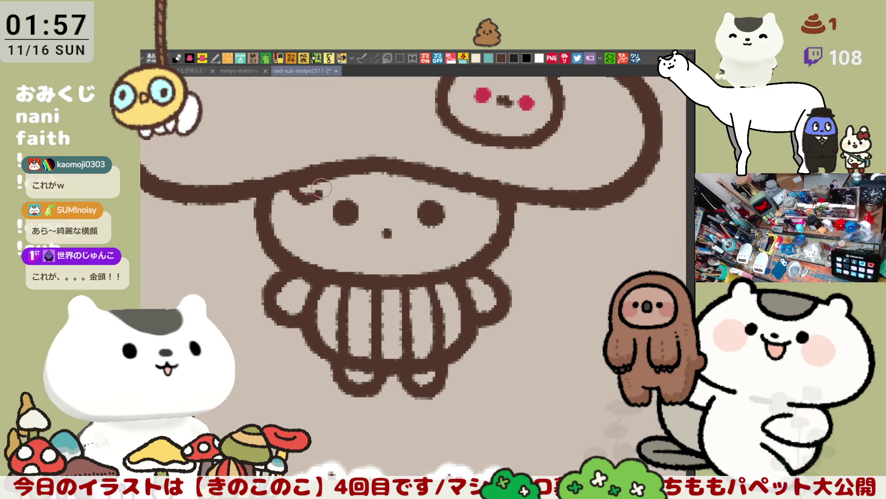
- Sketch a light fringe line under the brim and start a strand below the cap's left edge
drag(275, 185, 327, 192)
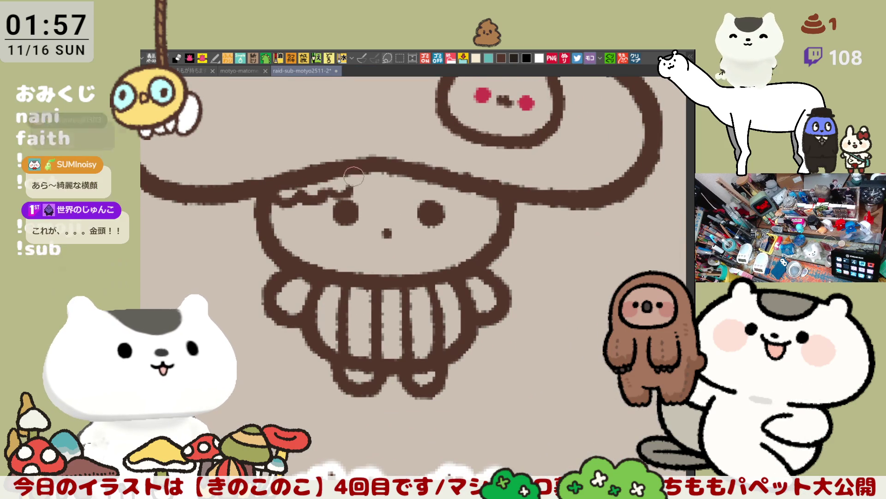
drag(327, 193, 346, 175)
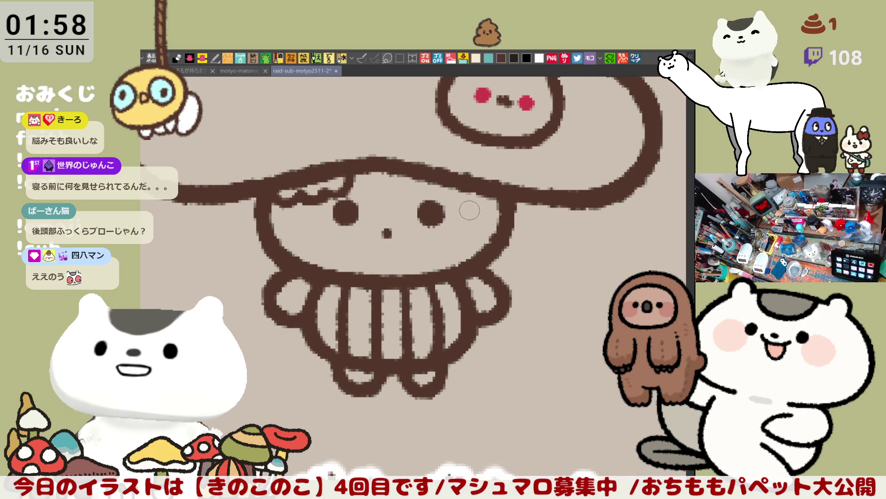
drag(232, 215, 228, 241)
key(ctrl+z)
drag(235, 201, 229, 247)
key(ctrl+z)
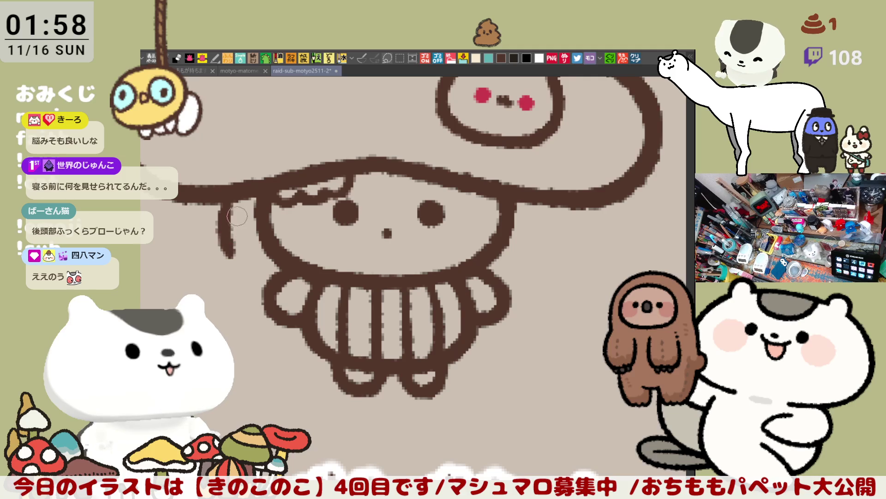
- Redraw the hanging hair strand from the left brim until it curves down with a longer tail
drag(234, 204, 220, 267)
key(ctrl+z)
key(ctrl+z)
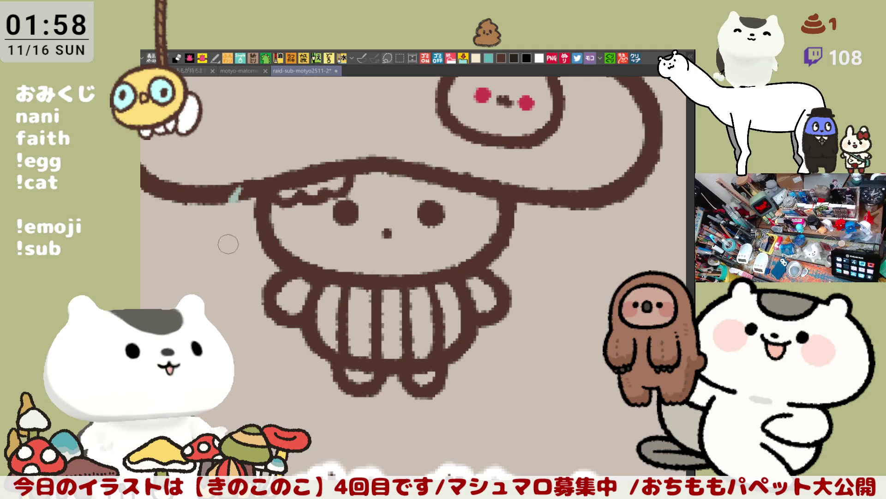
drag(236, 202, 221, 265)
key(ctrl+z)
drag(234, 203, 221, 265)
key(ctrl+z)
drag(234, 201, 226, 263)
key(ctrl+z)
drag(234, 202, 221, 264)
key(ctrl+z)
drag(235, 200, 221, 264)
key(ctrl+z)
drag(232, 203, 228, 268)
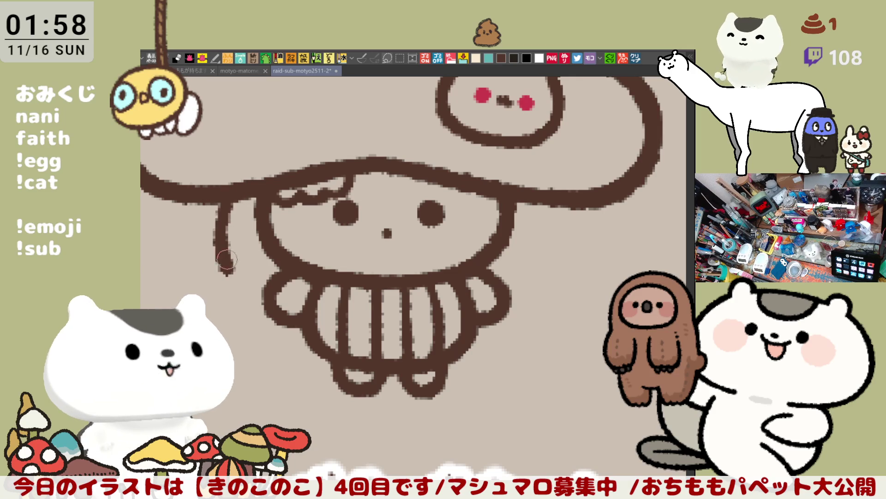
key(ctrl+z)
mouse_move(233, 201)
mouse_down()
mouse_move(218, 257)
mouse_move(228, 269)
mouse_up()
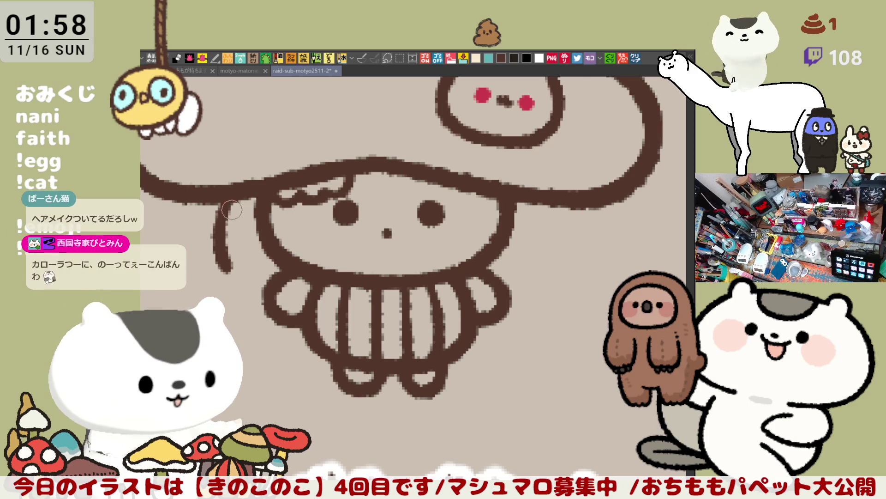
key(ctrl+z)
key(ctrl+z)
drag(226, 199, 215, 264)
key(ctrl+z)
drag(225, 200, 215, 264)
key(ctrl+z)
drag(226, 199, 213, 264)
key(ctrl+z)
drag(224, 201, 214, 264)
key(ctrl+z)
key(ctrl+z)
drag(226, 200, 214, 264)
key(ctrl+z)
drag(225, 200, 216, 266)
key(ctrl+z)
mouse_move(226, 201)
mouse_down()
mouse_move(214, 264)
mouse_move(197, 278)
mouse_up()
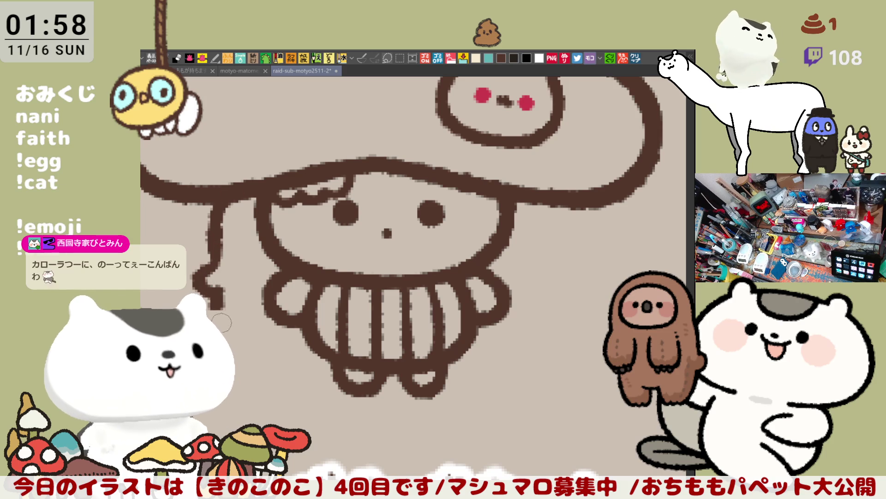
mouse_move(228, 300)
mouse_down()
mouse_move(240, 330)
mouse_move(268, 345)
mouse_up()
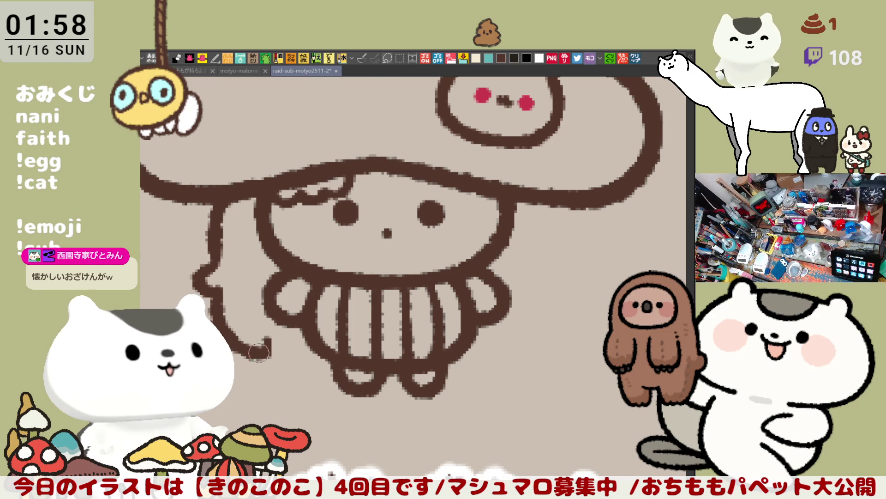
drag(277, 343, 314, 365)
key(ctrl+z)
drag(272, 341, 314, 364)
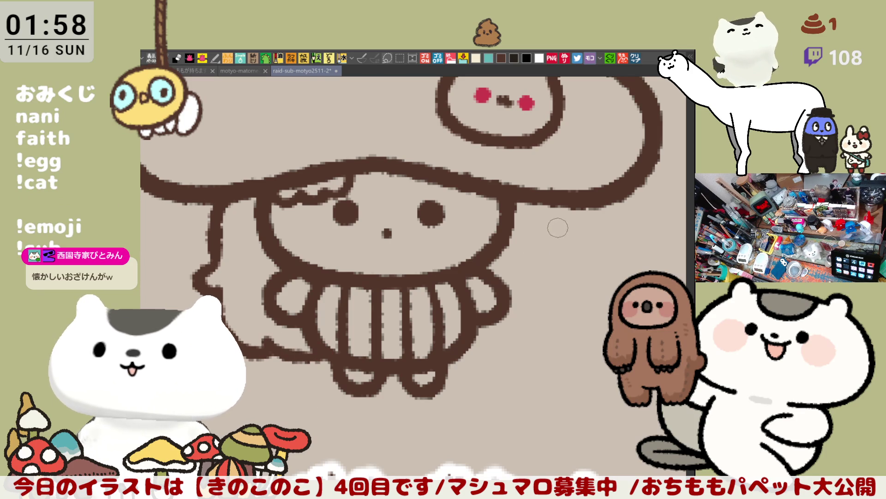
drag(552, 207, 559, 258)
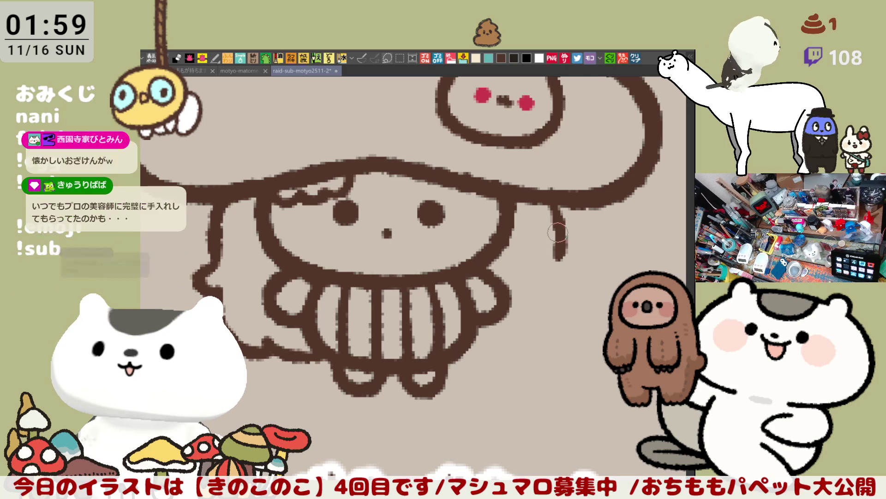
- With the canvas mirrored, redraw a hair strand beside the face so it ends lower
key(ctrl+z)
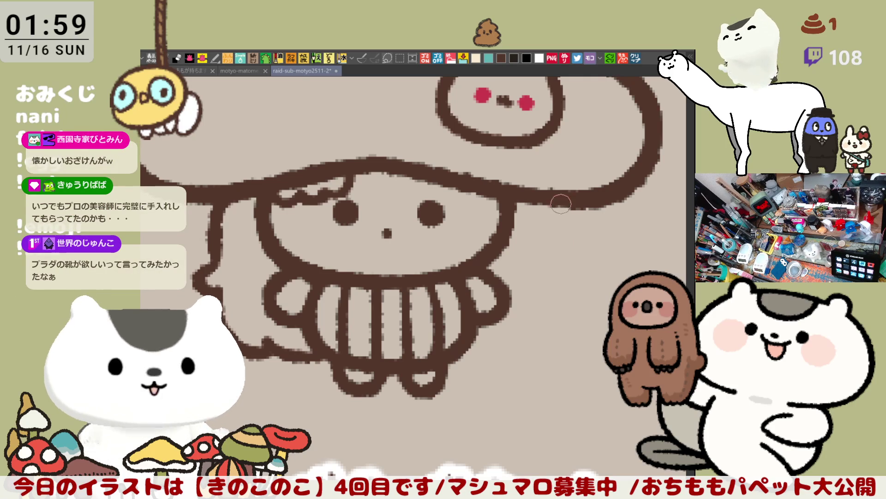
key(h)
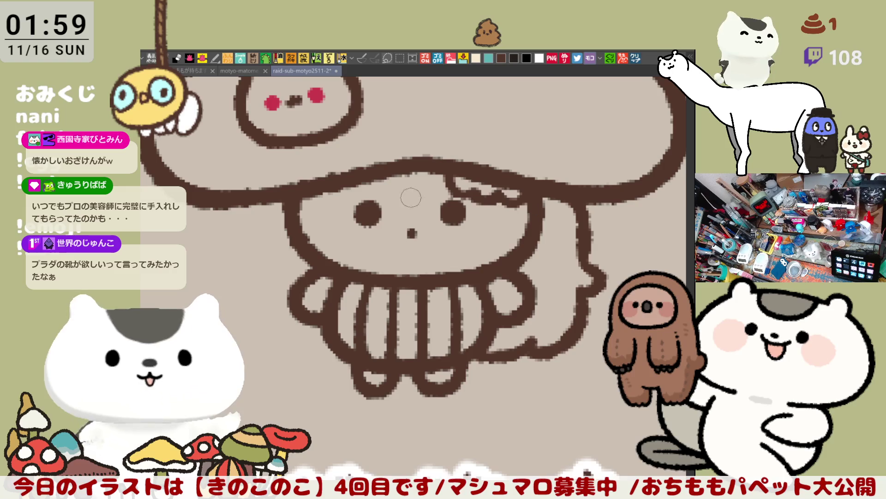
drag(302, 212, 296, 259)
key(ctrl+z)
drag(302, 211, 296, 259)
key(ctrl+z)
drag(302, 212, 296, 262)
key(ctrl+z)
drag(303, 210, 298, 265)
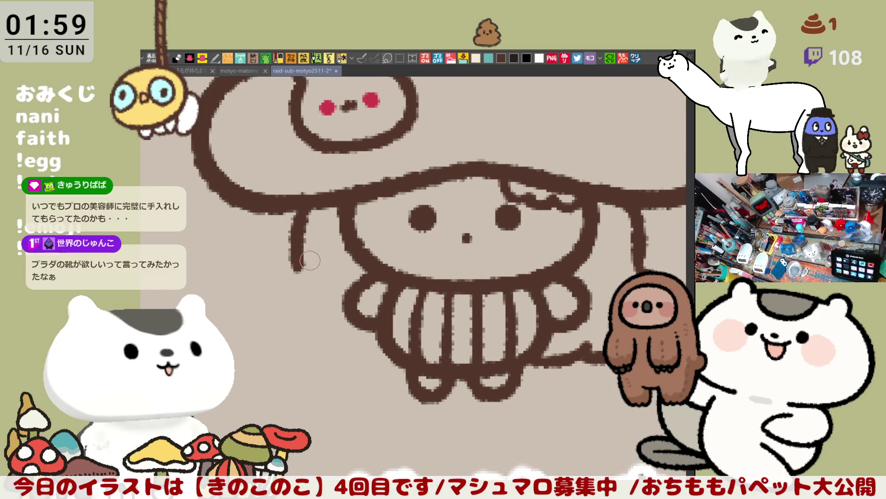
key(h)
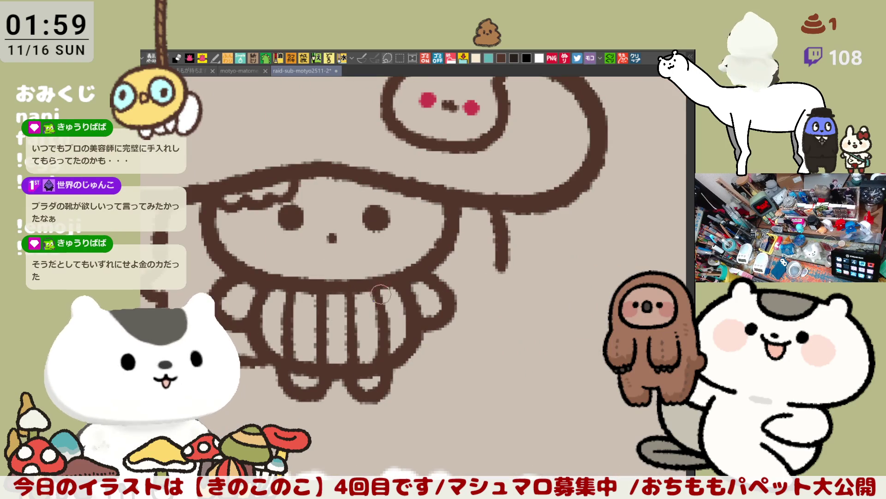
- Try a rightward hook and a curve beneath it at the strand's end, undoing each attempt
drag(388, 301, 404, 277)
drag(514, 243, 550, 254)
key(ctrl+z)
key(ctrl+z)
drag(498, 267, 549, 253)
key(ctrl+z)
mouse_move(498, 267)
mouse_down()
mouse_move(520, 277)
mouse_move(550, 253)
mouse_up()
key(ctrl+z)
mouse_move(496, 264)
mouse_down()
mouse_move(534, 277)
mouse_move(551, 252)
mouse_up()
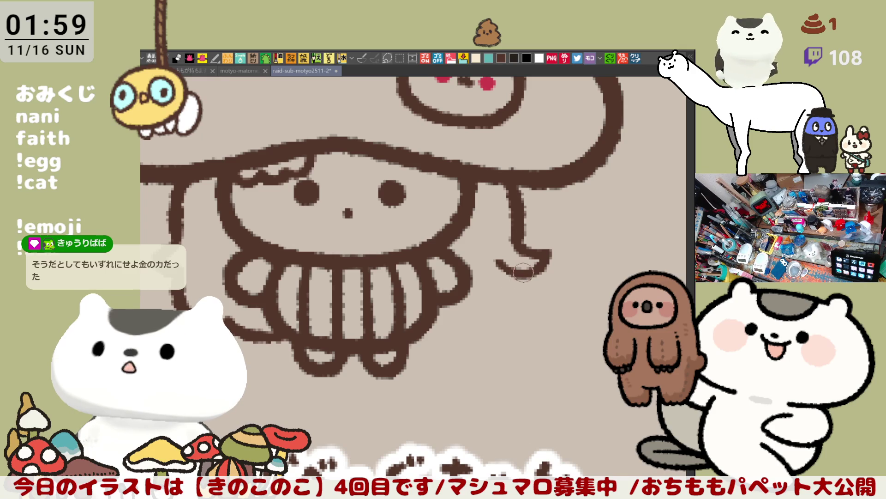
key(ctrl+z)
- Extend the hair strand further down with a curl and a short stroke near its end
mouse_move(517, 237)
mouse_down()
mouse_move(532, 259)
mouse_move(507, 267)
mouse_up()
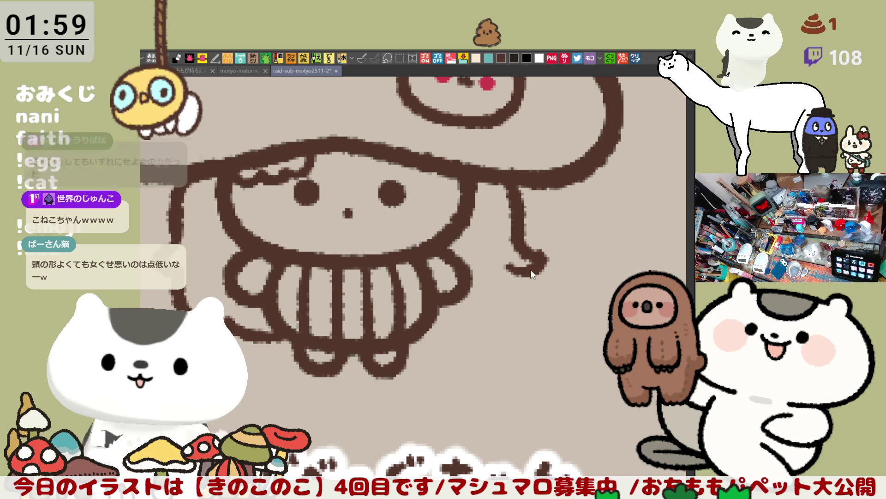
key(ctrl+z)
key(ctrl+z)
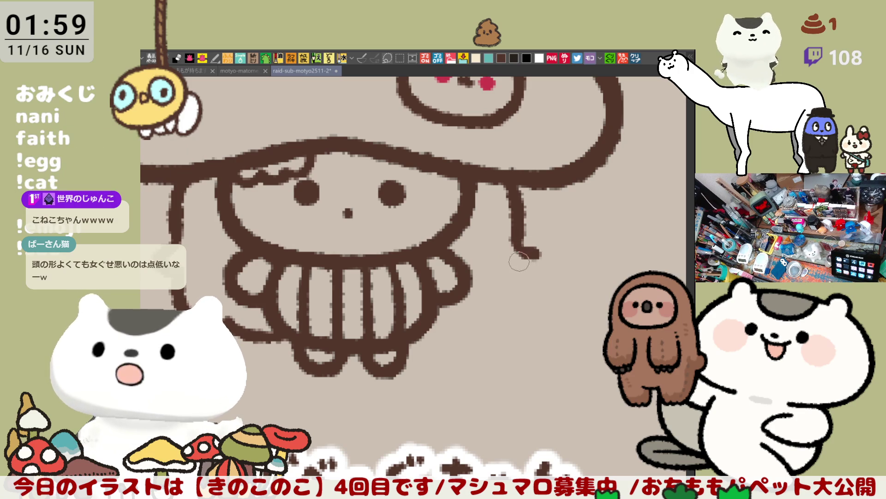
mouse_move(514, 239)
mouse_down()
mouse_move(524, 257)
mouse_move(517, 259)
mouse_move(536, 255)
mouse_move(513, 272)
mouse_move(498, 266)
mouse_up()
key(ctrl+z)
key(ctrl+z)
key(ctrl+z)
key(ctrl+z)
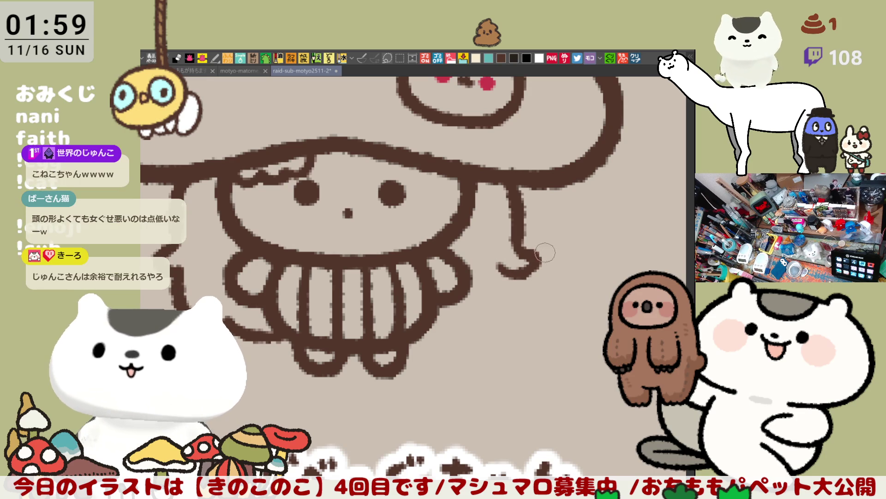
key(ctrl+z)
mouse_move(536, 255)
mouse_down()
mouse_move(507, 272)
mouse_move(535, 268)
mouse_up()
key(ctrl+z)
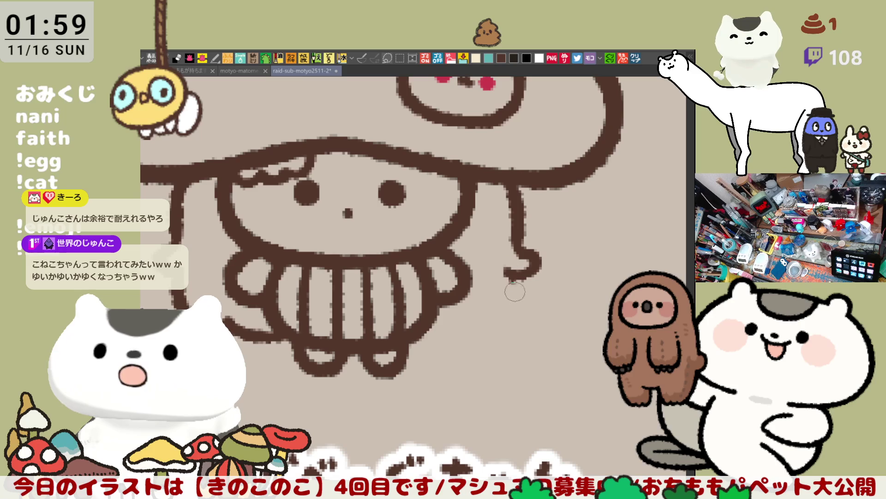
drag(517, 289, 485, 331)
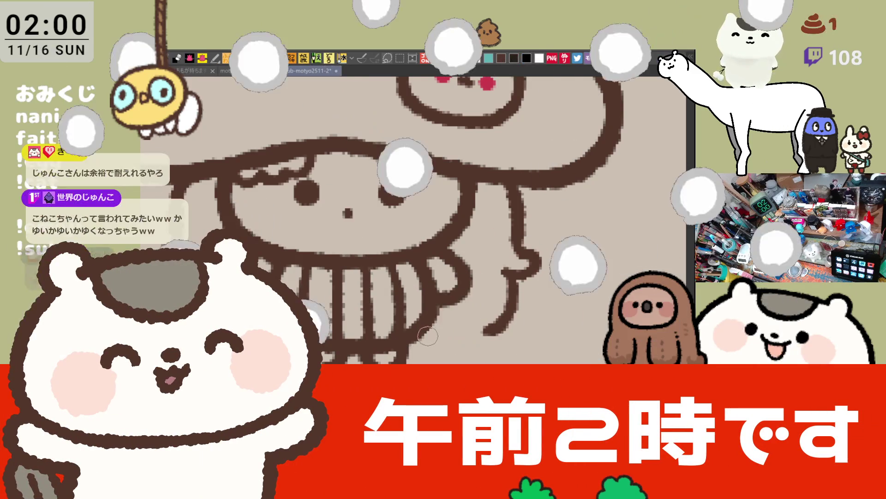
drag(428, 344, 477, 328)
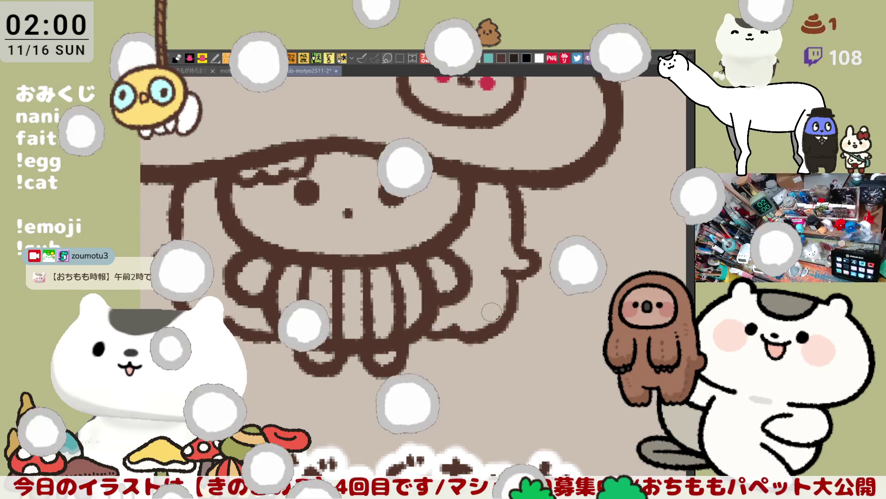
- Darken the outline along the dress's right side and touch up the outline near it
scroll(508, 314, down, 4)
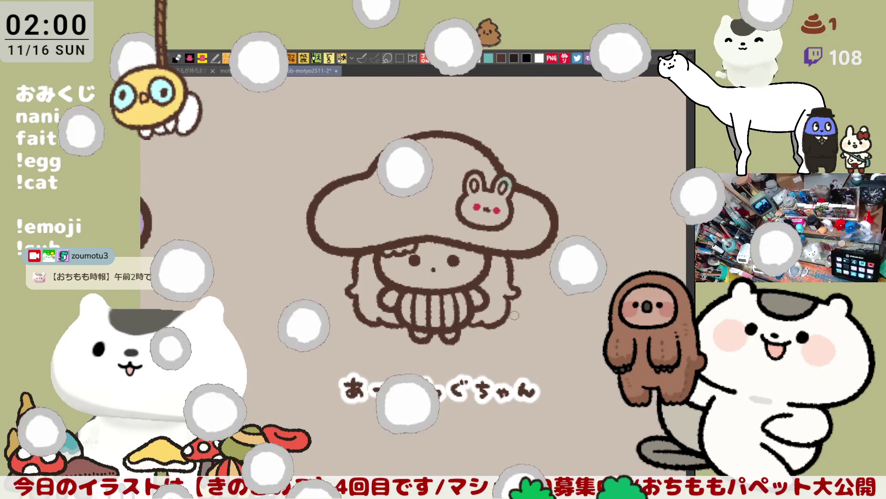
scroll(513, 315, up, 4)
scroll(513, 314, down, 4)
scroll(508, 314, up, 3)
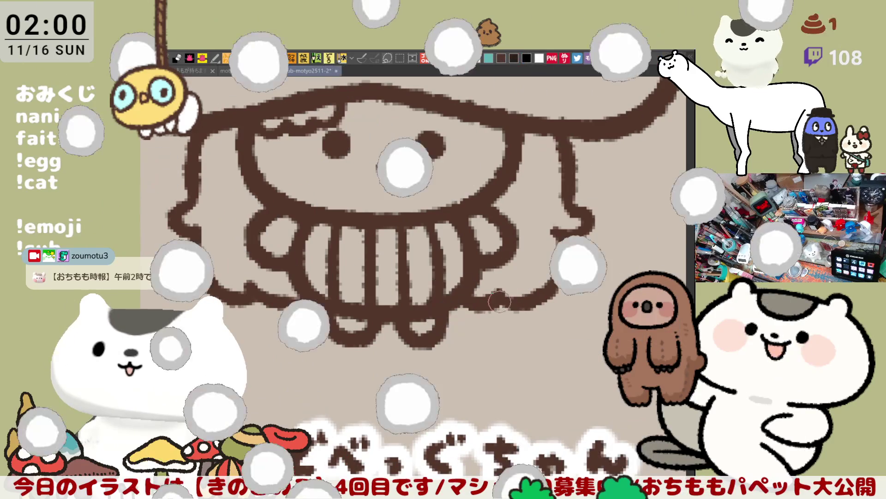
mouse_move(531, 303)
mouse_down()
mouse_move(558, 277)
mouse_move(571, 241)
mouse_up()
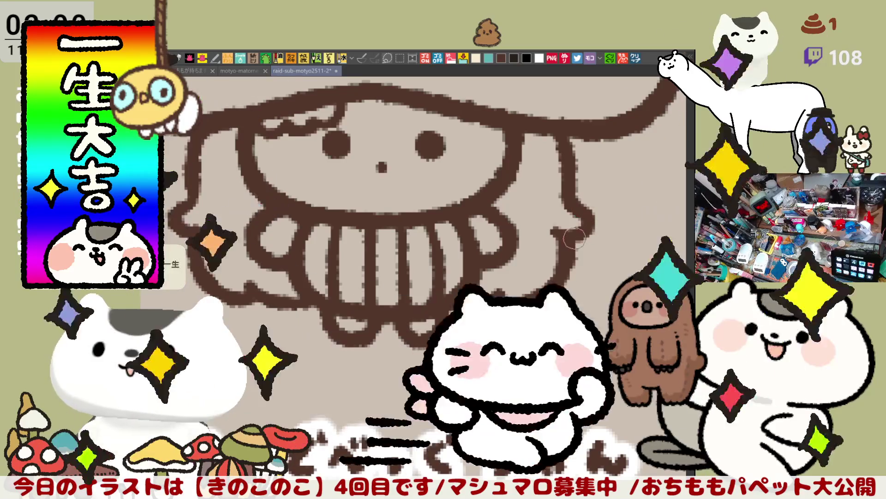
drag(537, 250, 568, 263)
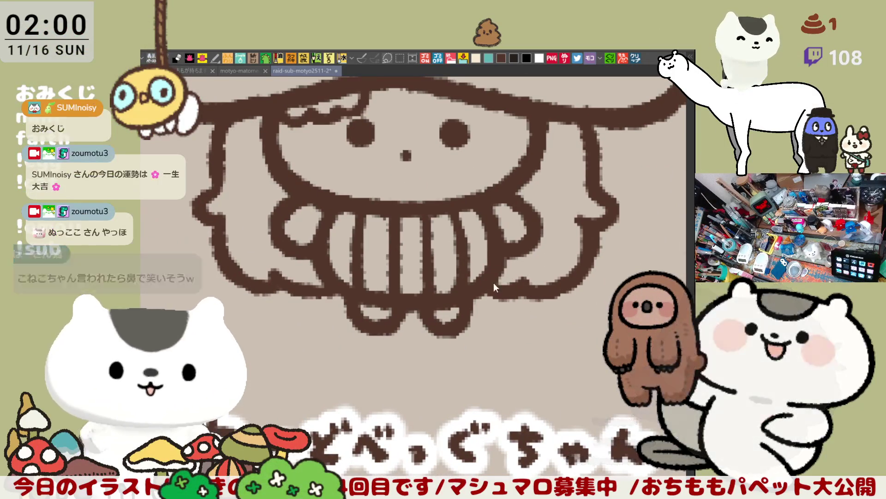
drag(502, 305, 541, 313)
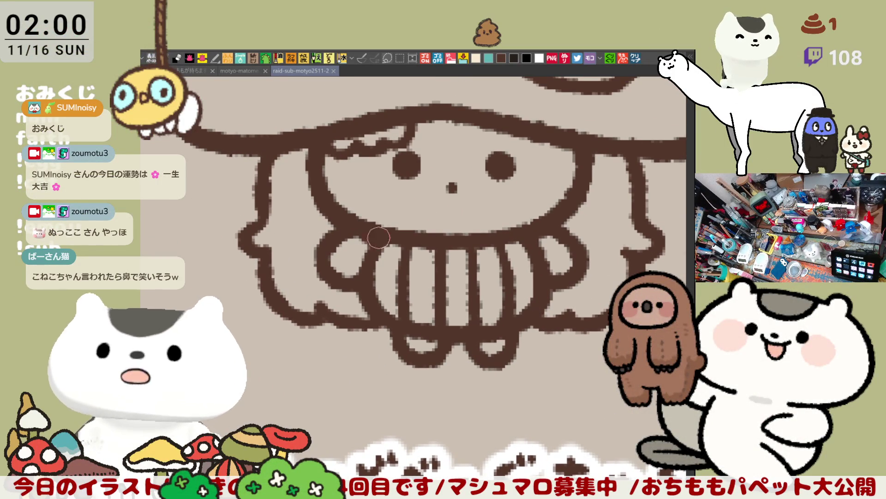
click(260, 210)
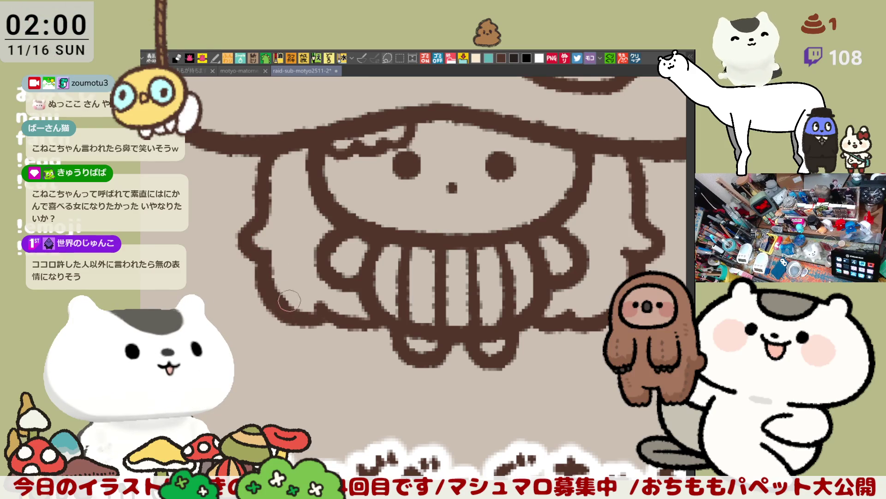
- Thicken the left hair outline, redraw the dress's bottom outline, and add a forehead strand
mouse_move(260, 251)
mouse_down()
mouse_move(304, 317)
mouse_move(310, 309)
mouse_move(386, 324)
mouse_up()
drag(318, 313, 386, 322)
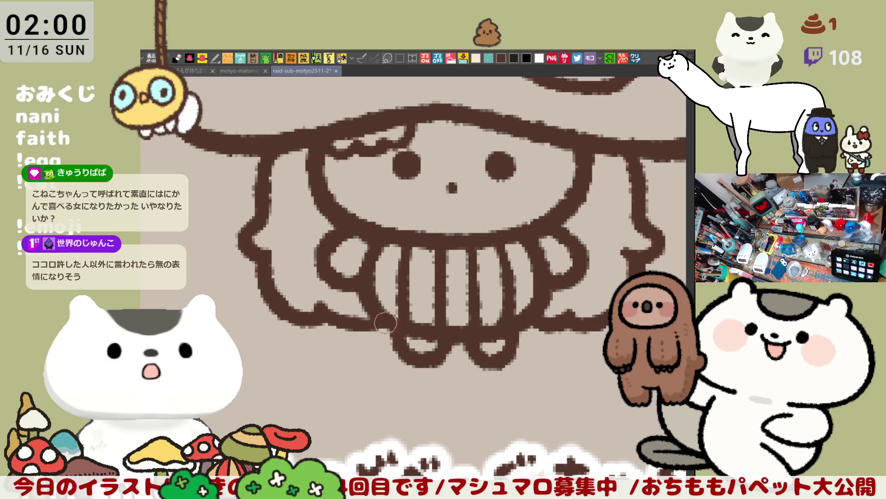
scroll(390, 323, up, 2)
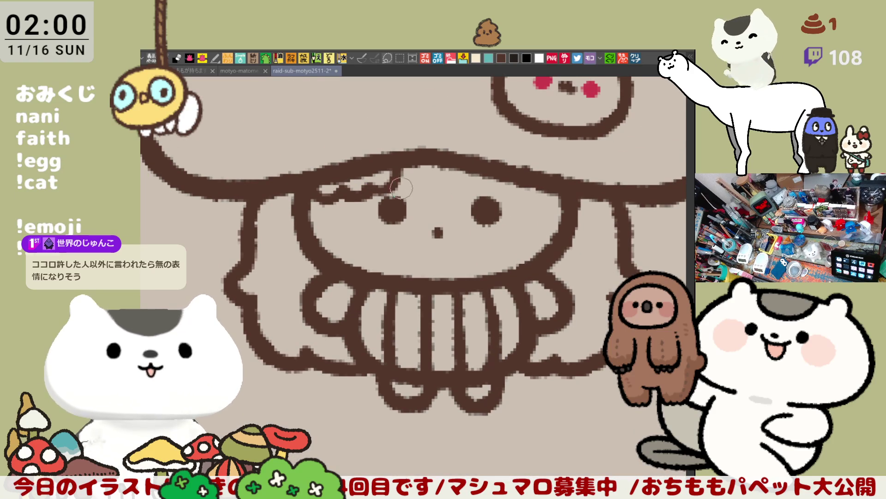
mouse_move(443, 167)
mouse_down()
mouse_move(457, 200)
mouse_move(475, 168)
mouse_up()
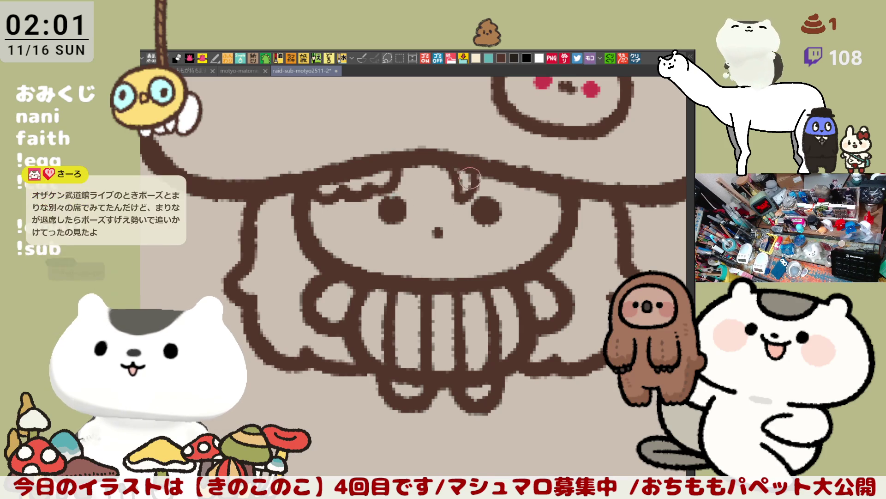
- Redraw the small hair curl on the forehead under the hairline
drag(457, 196, 470, 173)
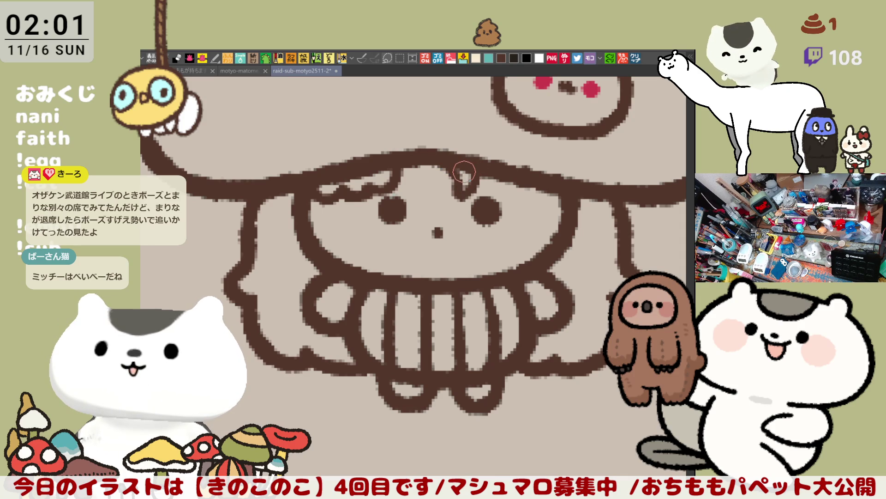
key(ctrl+z)
key(ctrl+z)
key(ctrl+z)
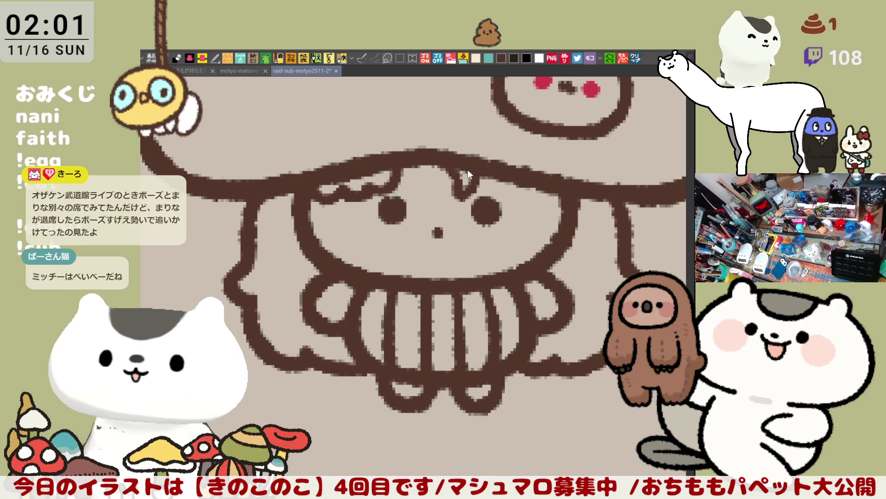
drag(479, 177, 446, 194)
key(ctrl+z)
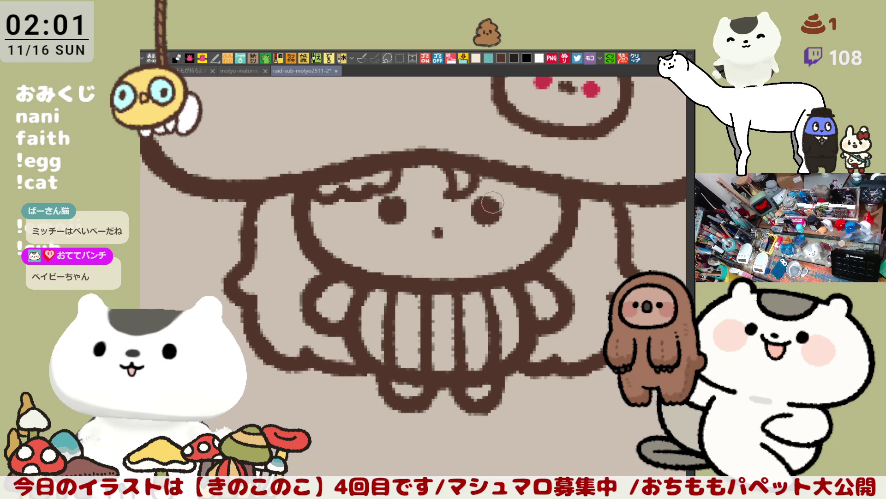
scroll(483, 200, up, 1)
scroll(503, 196, down, 1)
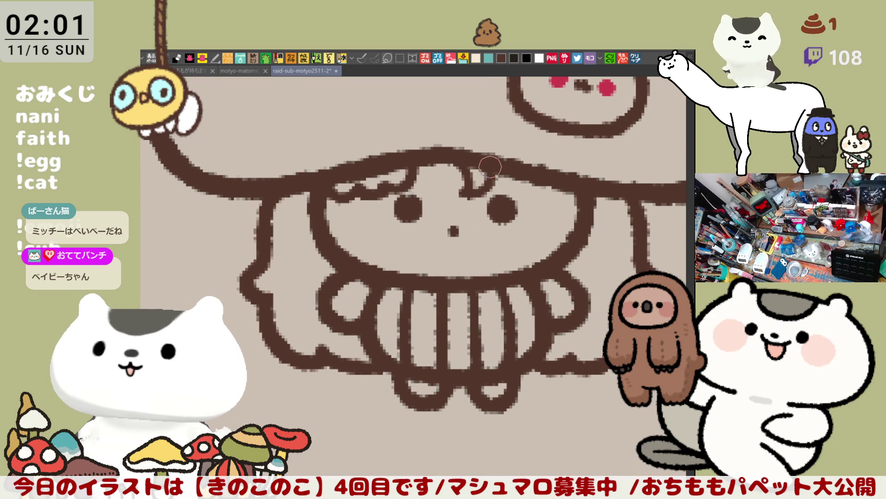
drag(469, 193, 470, 202)
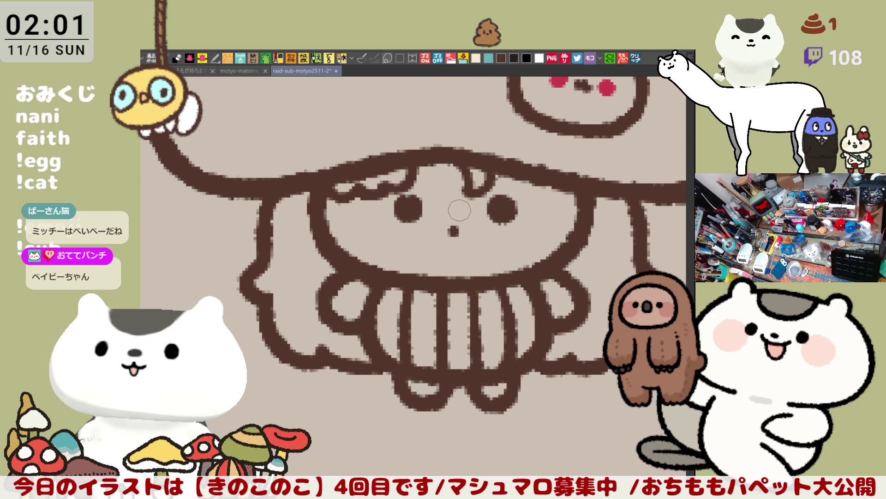
- Close the thin gap in the outline and save the illustration
scroll(460, 210, down, 4)
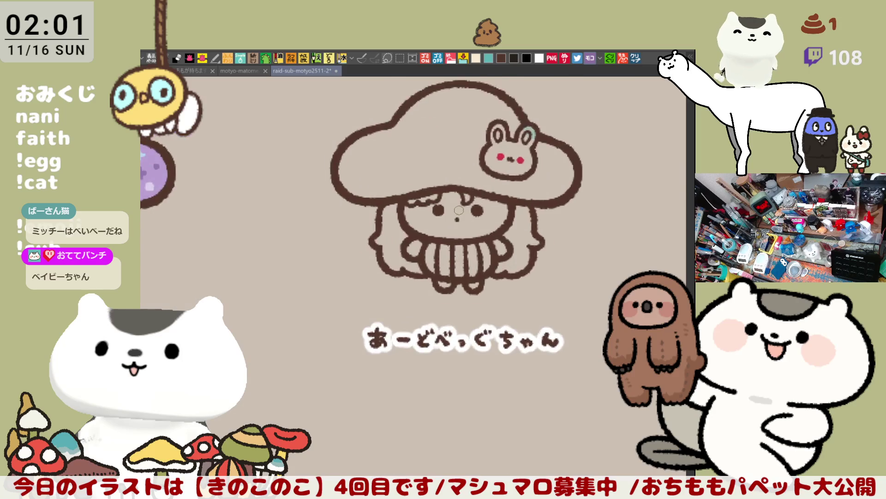
scroll(459, 210, up, 4)
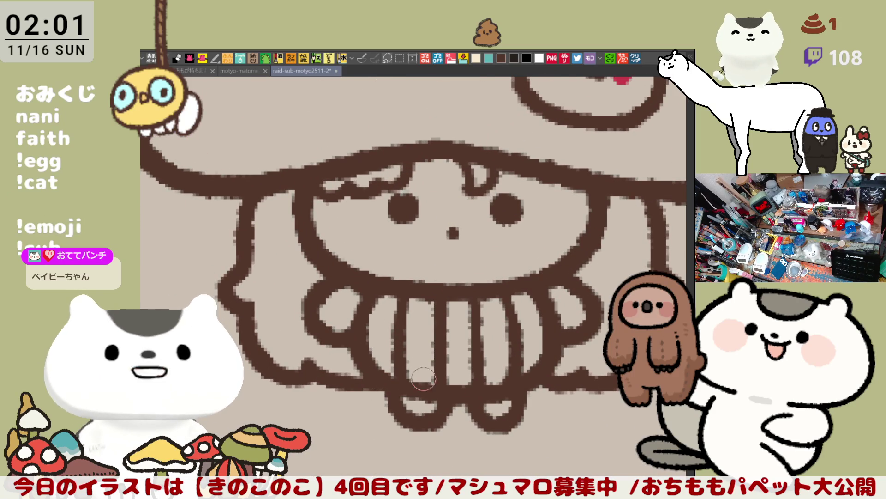
drag(540, 380, 564, 387)
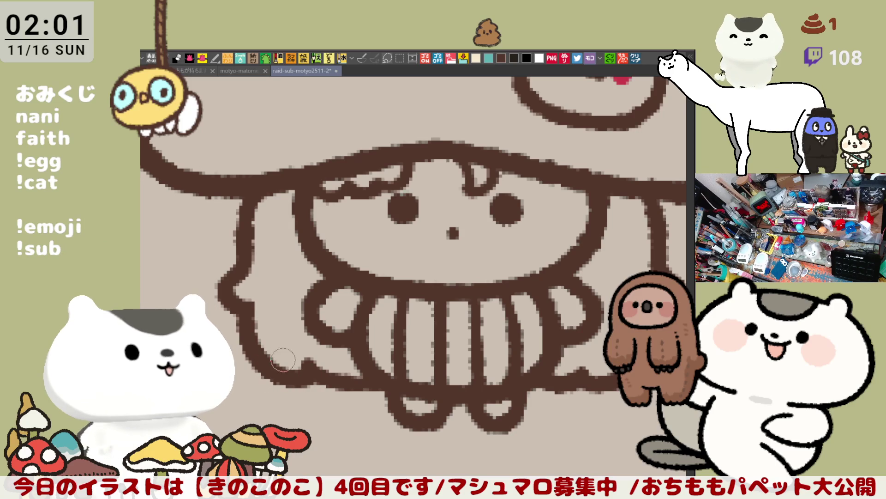
scroll(280, 342, down, 2)
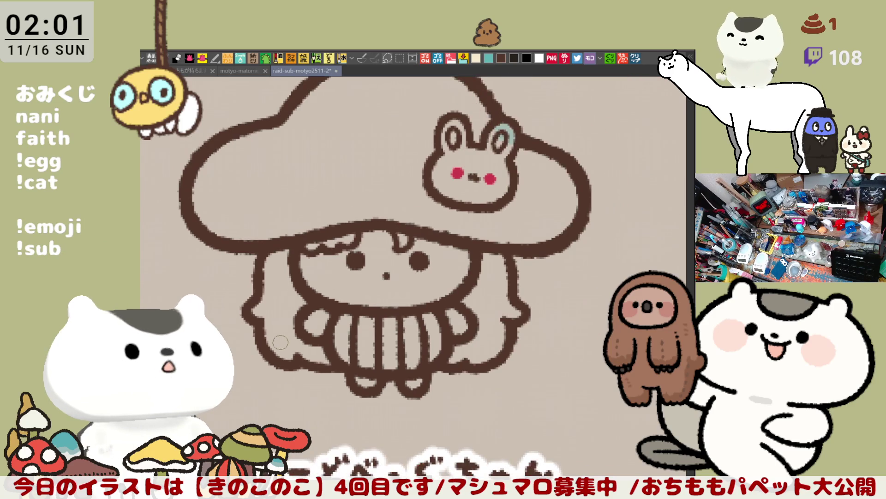
scroll(336, 376, up, 3)
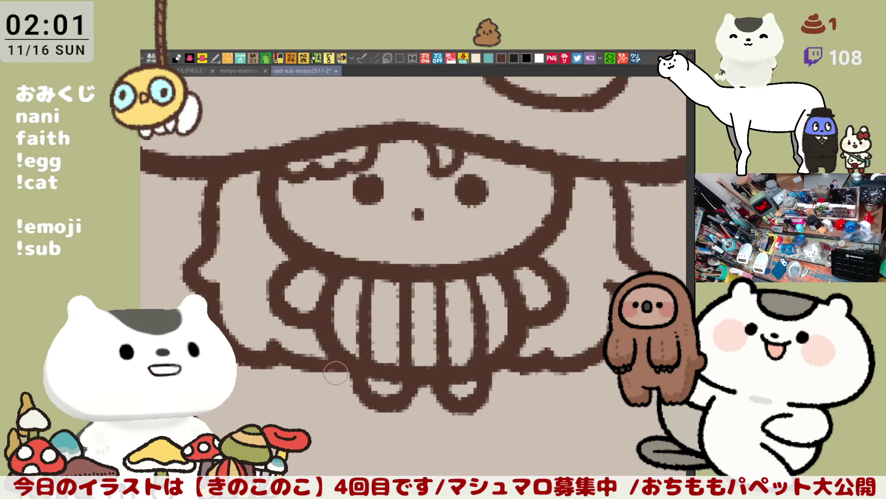
scroll(335, 372, down, 2)
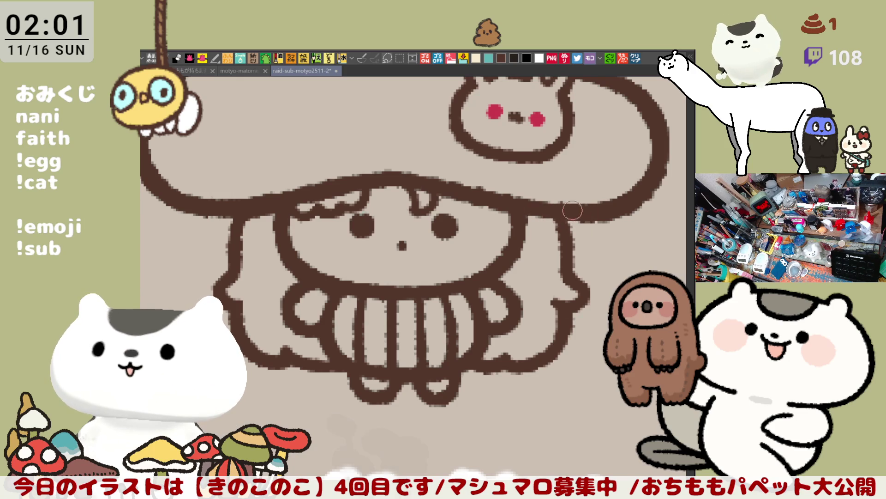
key(ctrl+s)
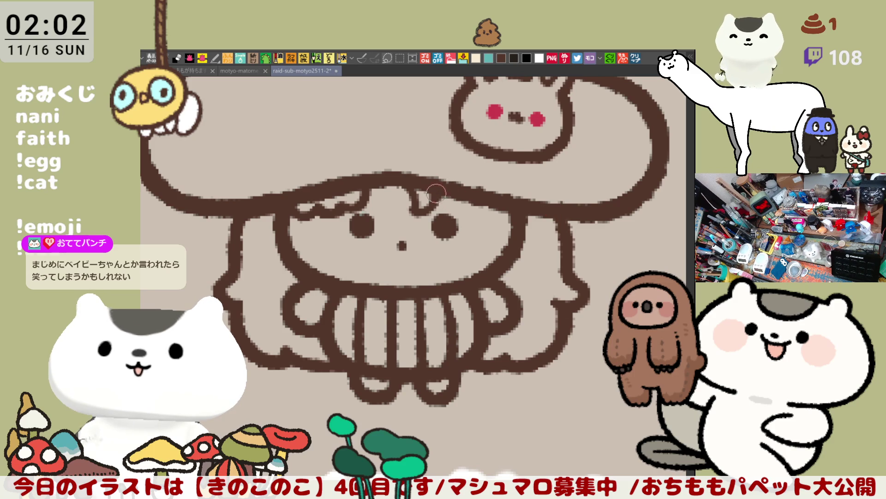
- Scroll across the canvas and save the illustration
scroll(448, 208, down, 5)
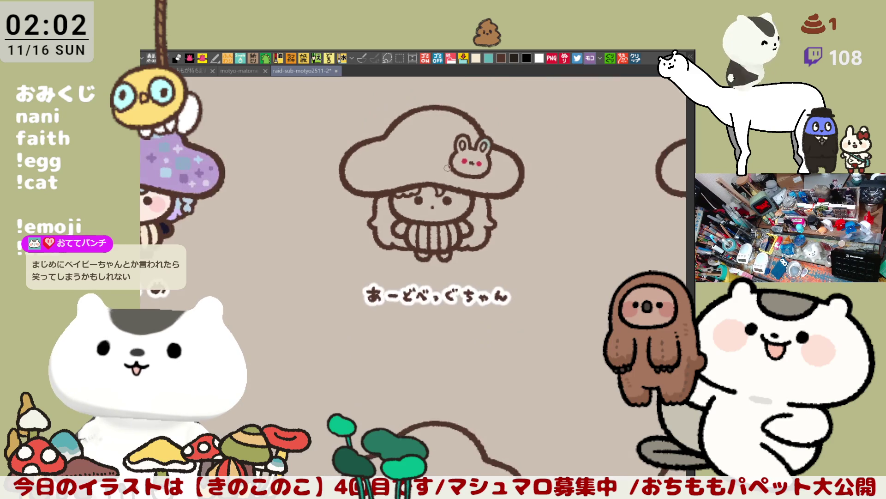
scroll(374, 204, up, 5)
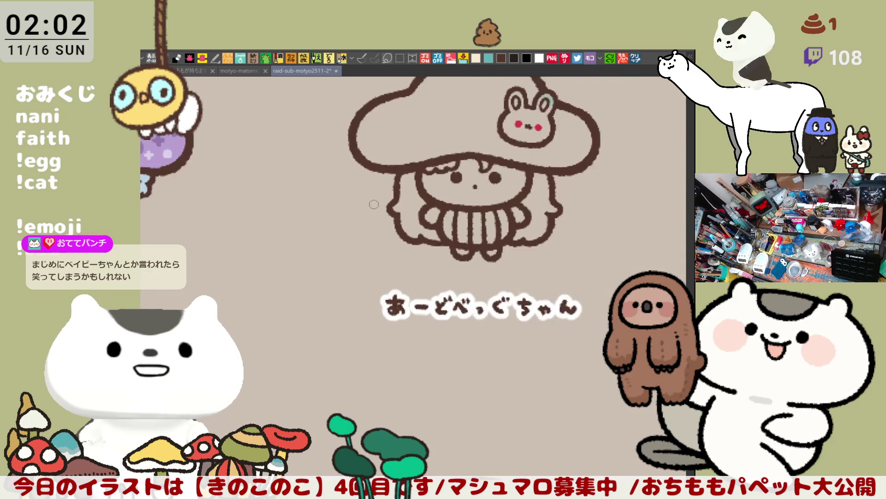
scroll(373, 195, right, 2)
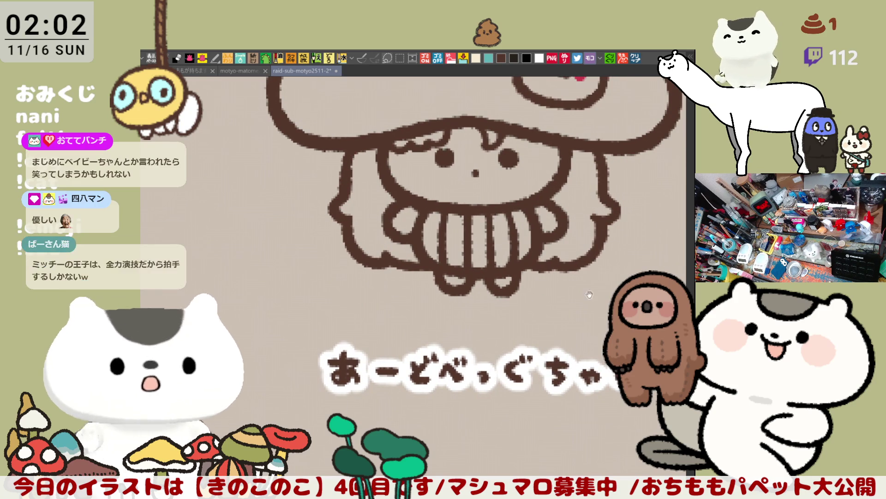
scroll(508, 226, right, 3)
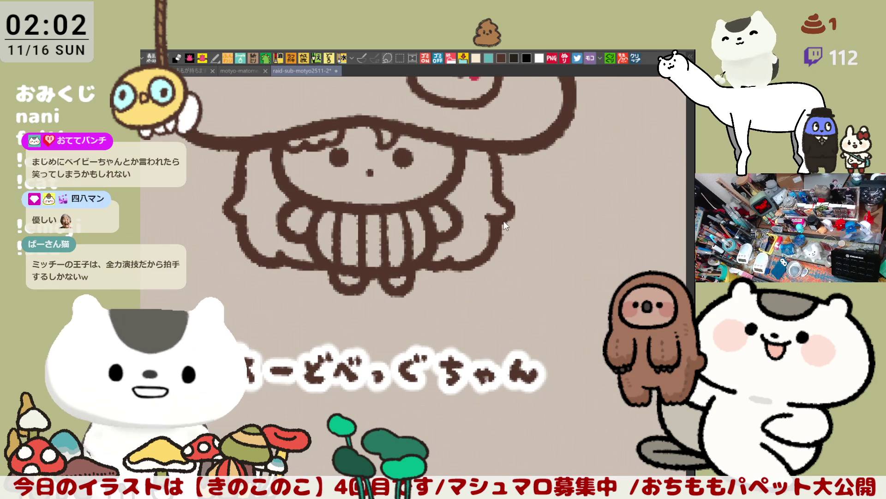
key(ctrl+s)
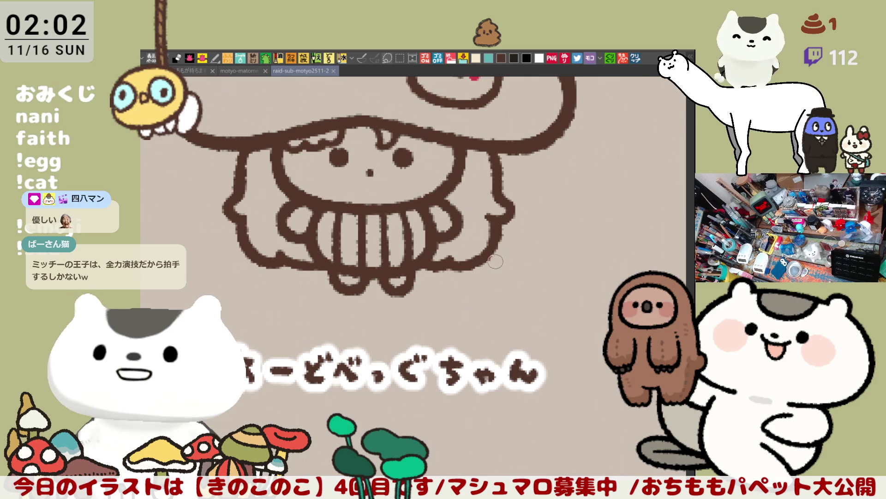
- Extend the left edge of the hair further down
drag(496, 267, 556, 294)
scroll(556, 295, down, 5)
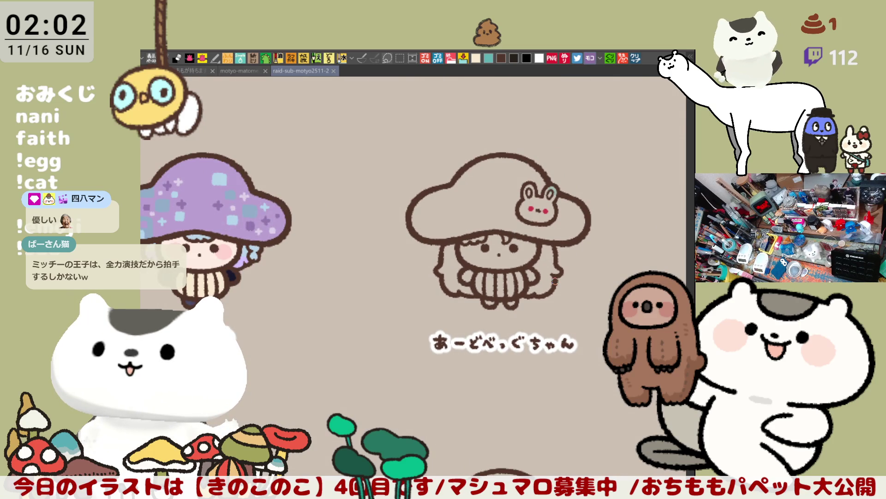
scroll(555, 281, up, 5)
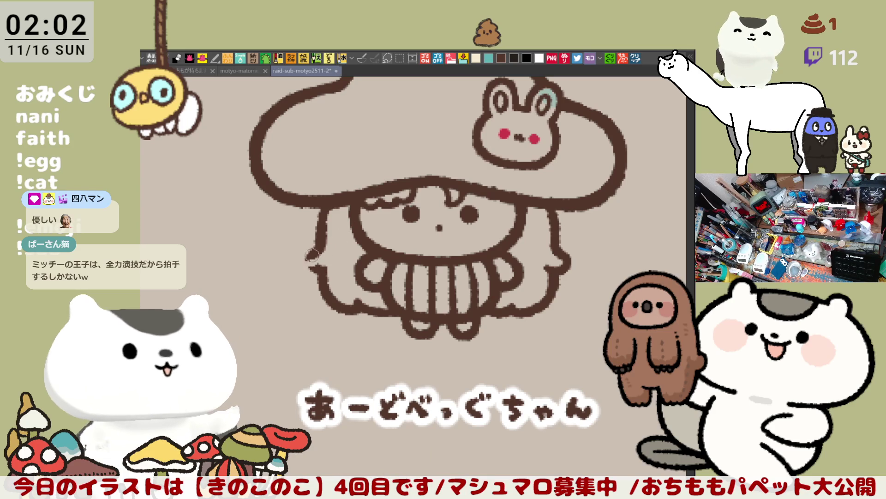
mouse_move(314, 253)
mouse_down()
mouse_move(294, 265)
mouse_move(323, 272)
mouse_up()
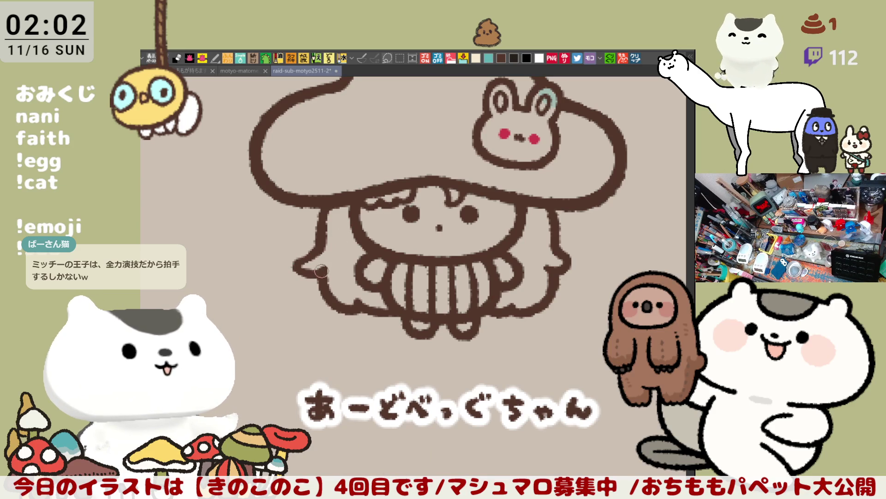
- Try a curl at the end of the hair's right side, then undo the stray strokes
drag(578, 267, 517, 229)
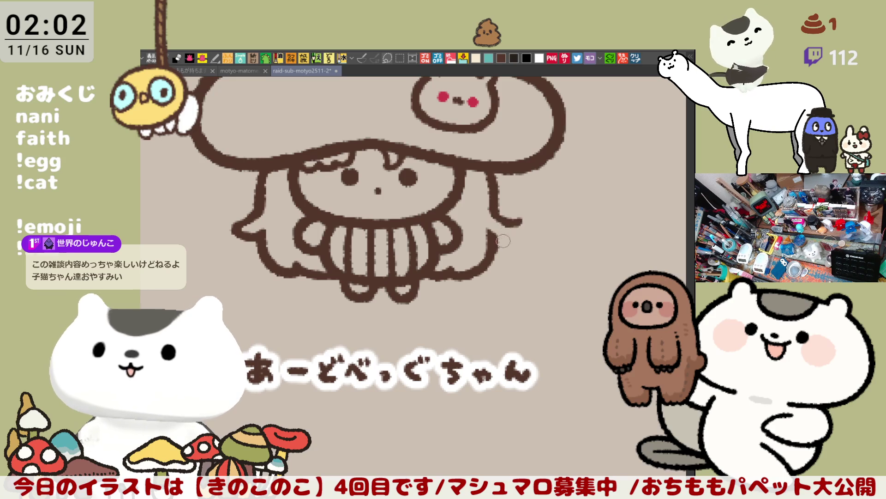
drag(494, 213, 523, 221)
key(ctrl+z)
key(ctrl+z)
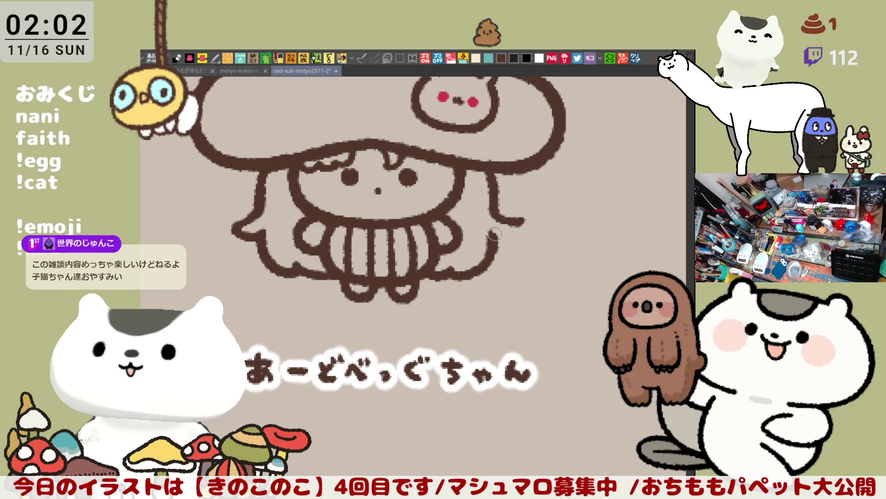
key(ctrl+z)
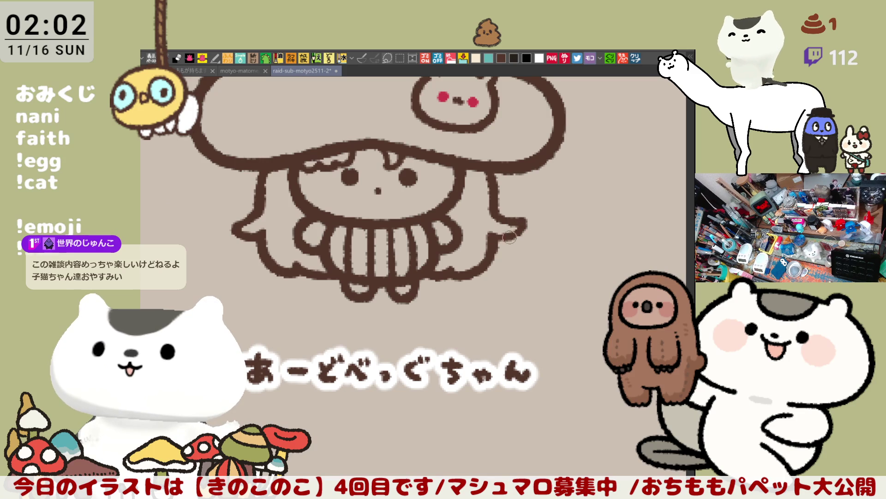
scroll(486, 280, down, 5)
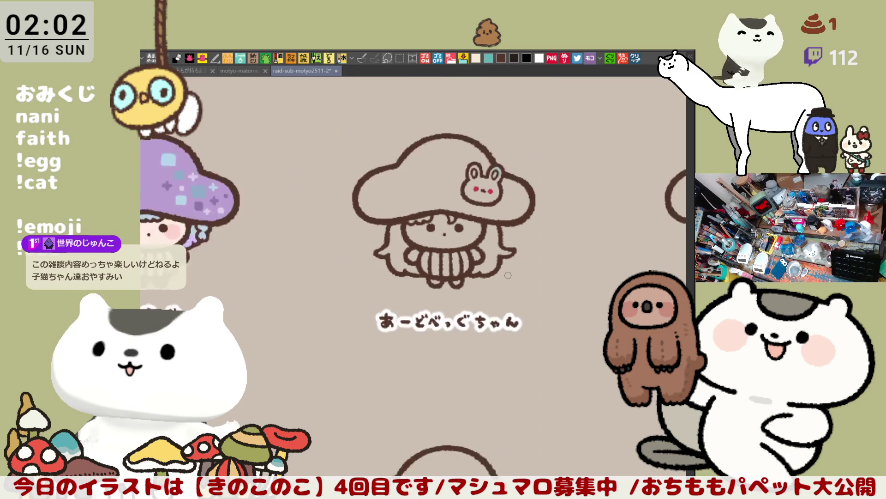
scroll(508, 275, up, 4)
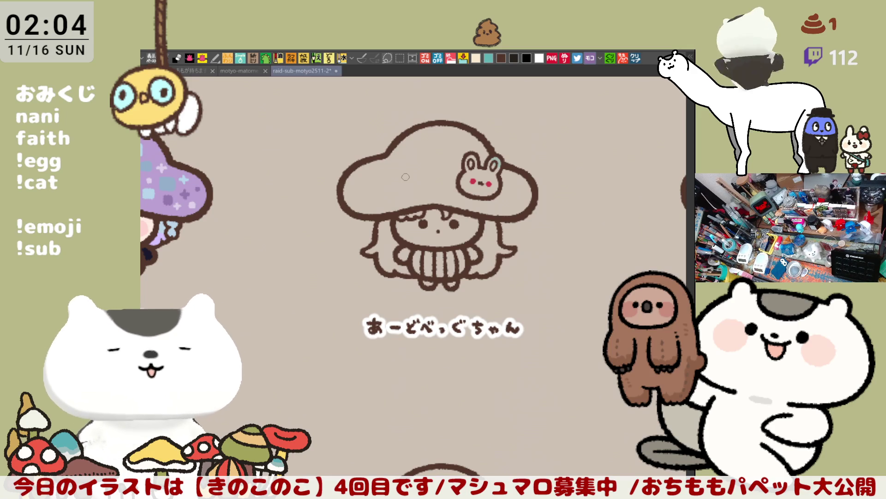
- Add two light teal spots on the cap's left side and clean up the brown bump below them
scroll(368, 187, up, 5)
drag(351, 214, 377, 265)
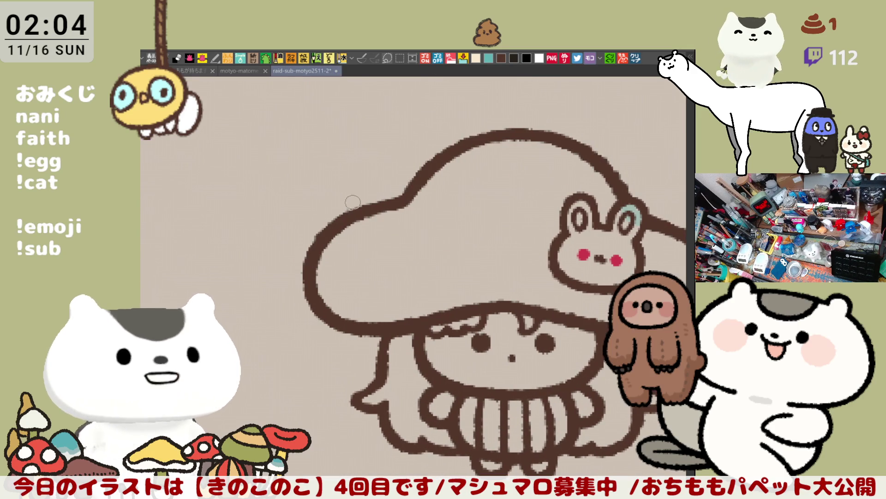
mouse_move(336, 214)
mouse_down()
mouse_move(338, 225)
mouse_move(349, 222)
mouse_move(331, 235)
mouse_move(342, 215)
mouse_move(349, 230)
mouse_move(328, 235)
mouse_move(347, 222)
mouse_move(334, 233)
mouse_move(343, 212)
mouse_move(356, 236)
mouse_move(333, 238)
mouse_move(342, 214)
mouse_move(332, 221)
mouse_move(334, 233)
mouse_move(340, 228)
mouse_up()
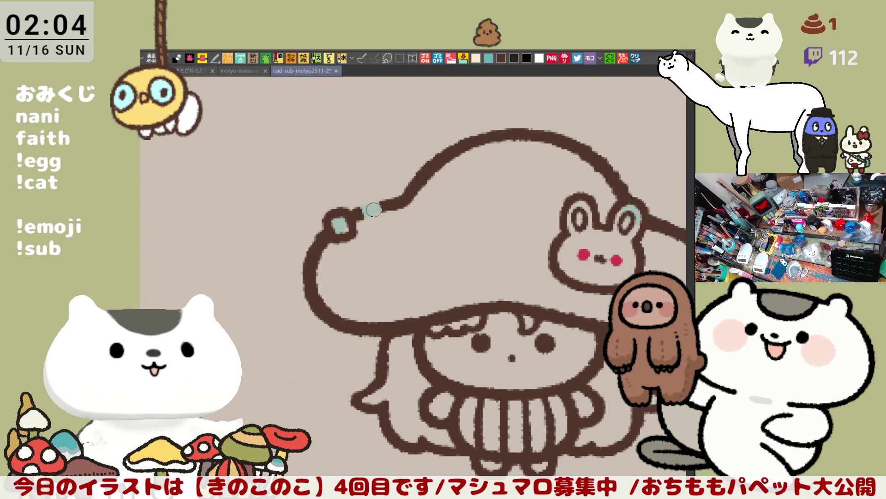
mouse_move(370, 200)
mouse_down()
mouse_move(385, 214)
mouse_move(362, 230)
mouse_move(372, 228)
mouse_move(365, 216)
mouse_move(379, 216)
mouse_move(371, 224)
mouse_up()
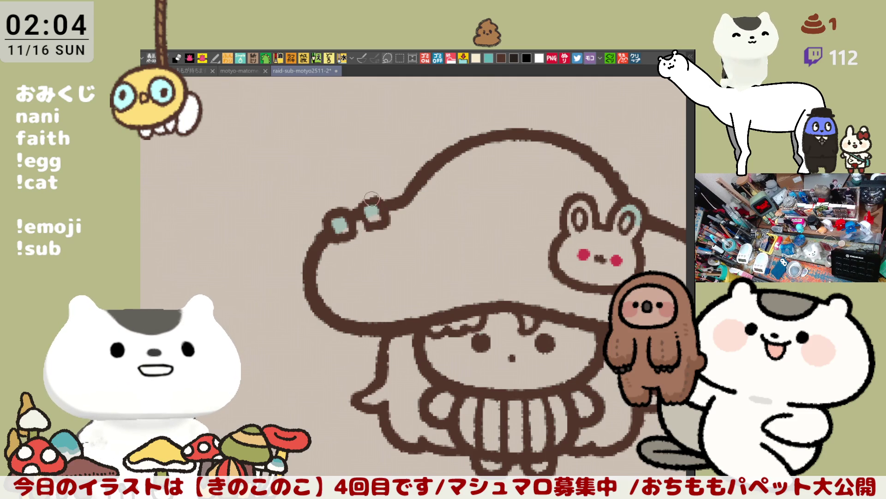
mouse_move(387, 225)
mouse_down()
mouse_move(371, 223)
mouse_move(379, 225)
mouse_up()
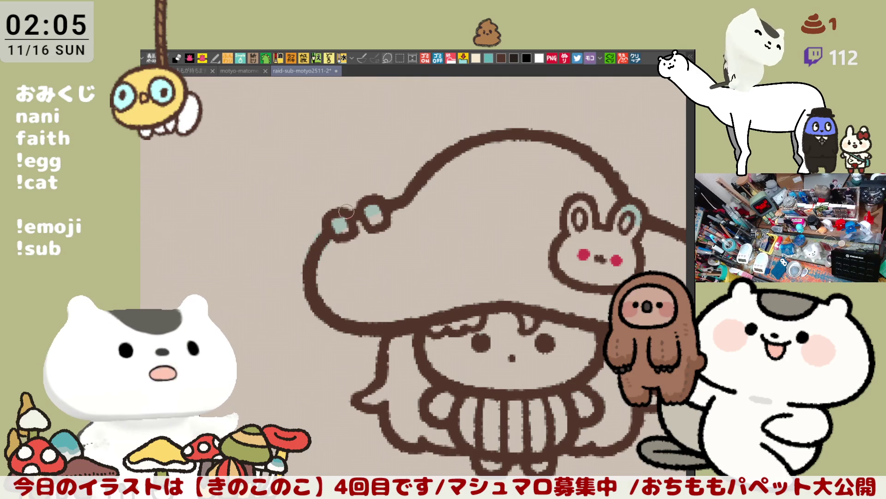
- Zoom out to fit the drawing and try curl loops beside the hair's right side, undoing each
scroll(503, 233, down, 1)
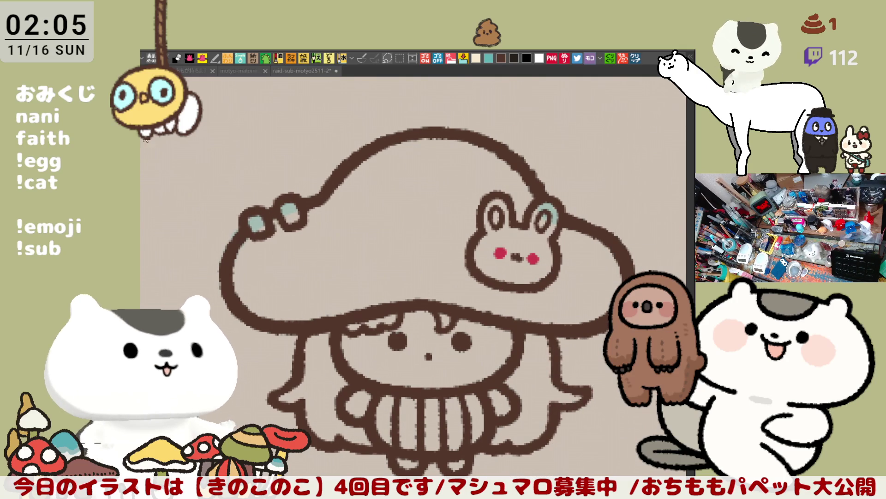
mouse_move(591, 215)
mouse_down()
mouse_move(499, 222)
mouse_move(541, 185)
mouse_up()
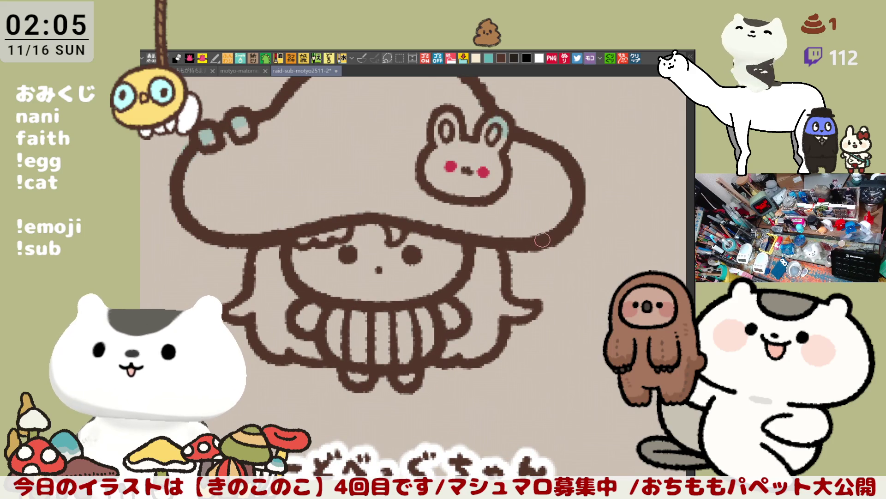
mouse_move(535, 249)
mouse_down()
mouse_move(526, 265)
mouse_move(561, 277)
mouse_up()
key(ctrl+z)
mouse_move(540, 240)
mouse_down()
mouse_move(530, 275)
mouse_move(564, 276)
mouse_up()
key(ctrl+z)
drag(561, 242, 559, 279)
key(ctrl+z)
drag(561, 238, 554, 279)
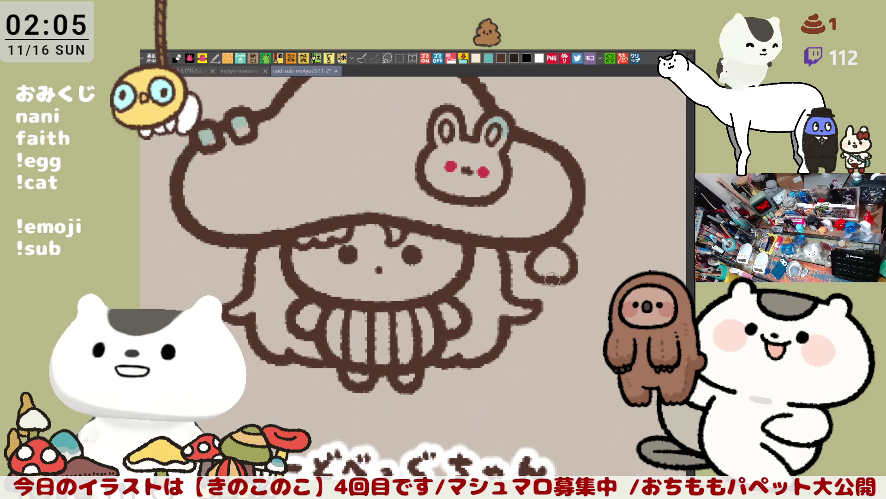
key(ctrl+z)
- Redraw the final large curl loop extending from the short hook
drag(563, 240, 562, 276)
key(ctrl+z)
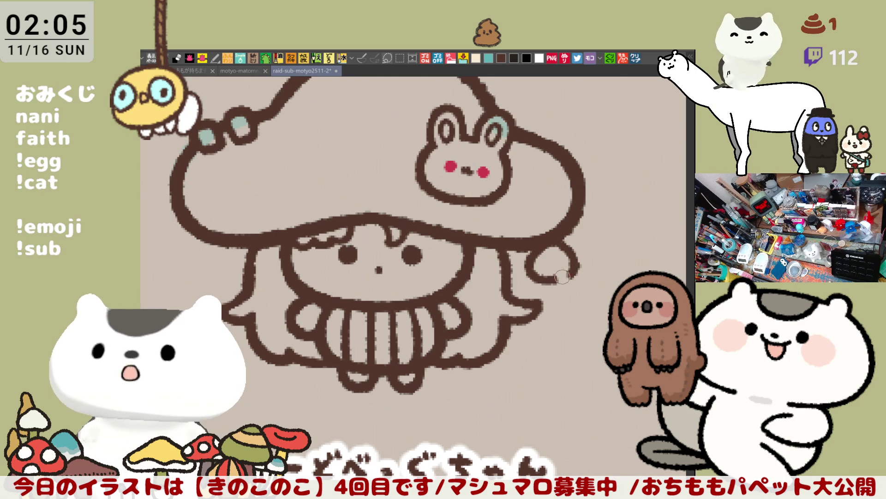
mouse_move(554, 236)
mouse_down()
mouse_move(574, 258)
mouse_move(560, 281)
mouse_move(574, 259)
mouse_move(561, 281)
mouse_up()
key(ctrl+z)
key(ctrl+z)
mouse_move(551, 238)
mouse_down()
mouse_move(568, 251)
mouse_move(559, 280)
mouse_up()
key(ctrl+z)
drag(549, 241, 559, 281)
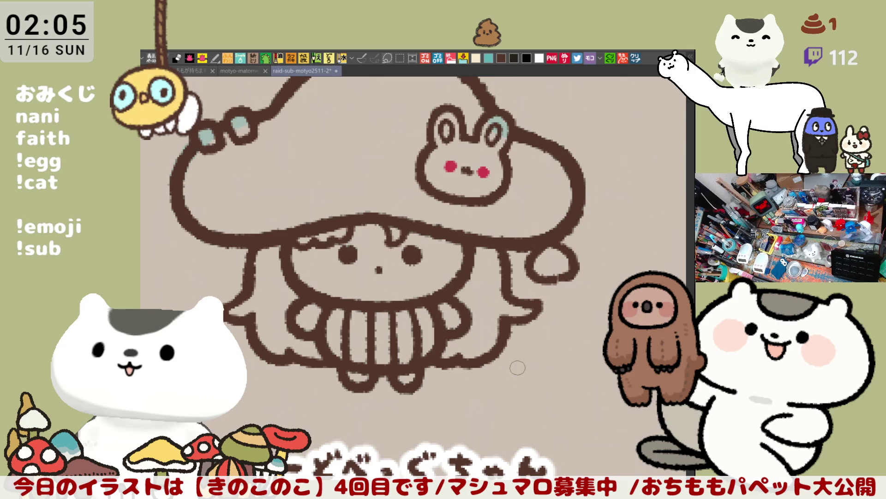
scroll(517, 368, up, 3)
- Paint a small hook at the bottom of the inner hair loop and save the illustration
drag(517, 367, 428, 423)
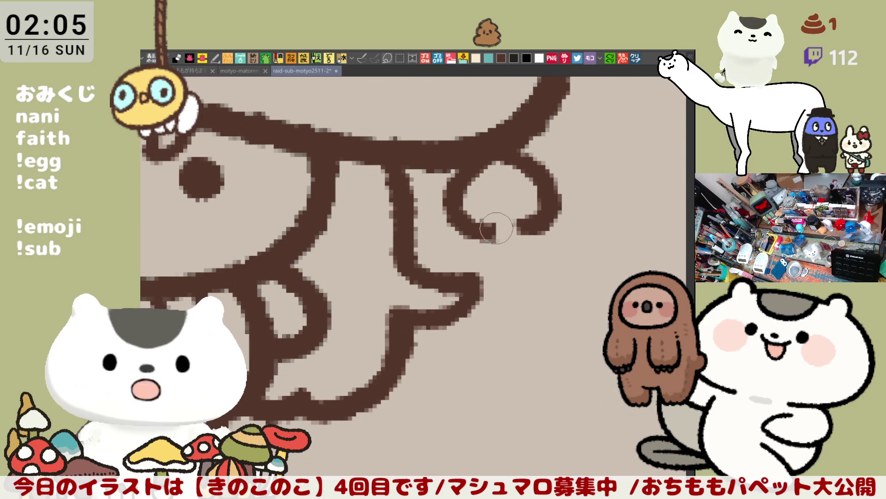
drag(489, 234, 521, 247)
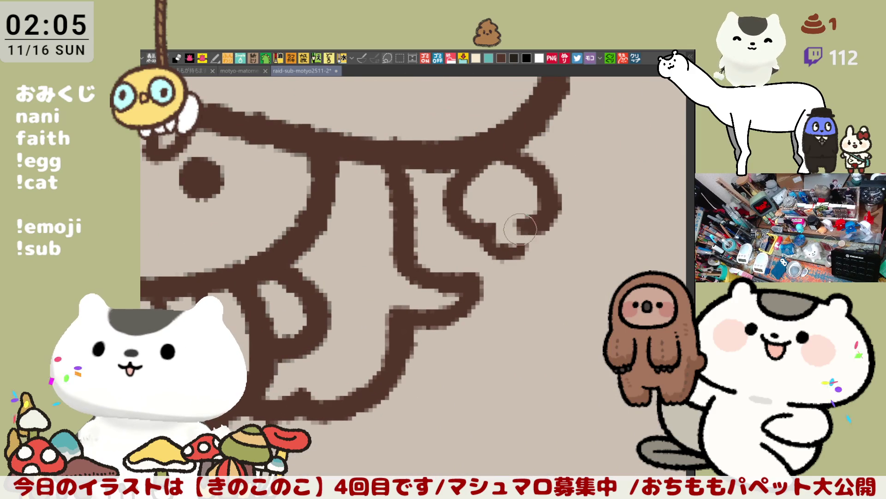
key(ctrl+s)
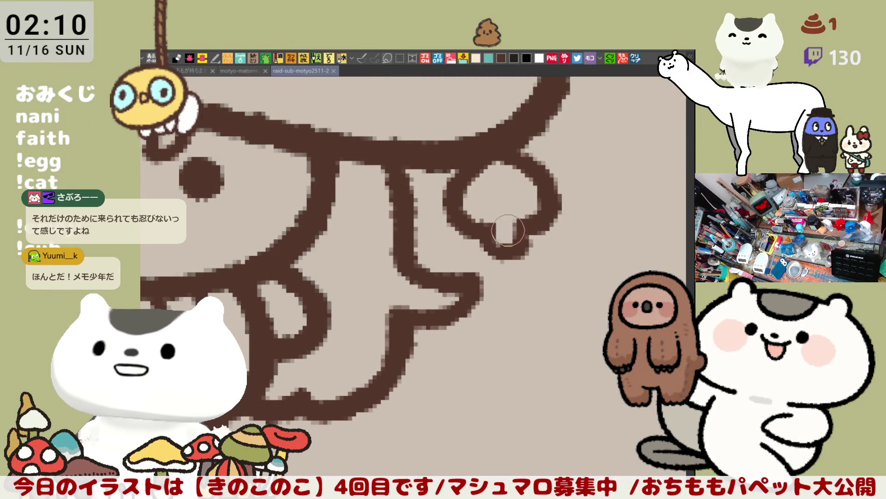
- Thicken the curl's bottom edge and draw an inner spiral inside it, open at the lower left
drag(492, 232, 508, 237)
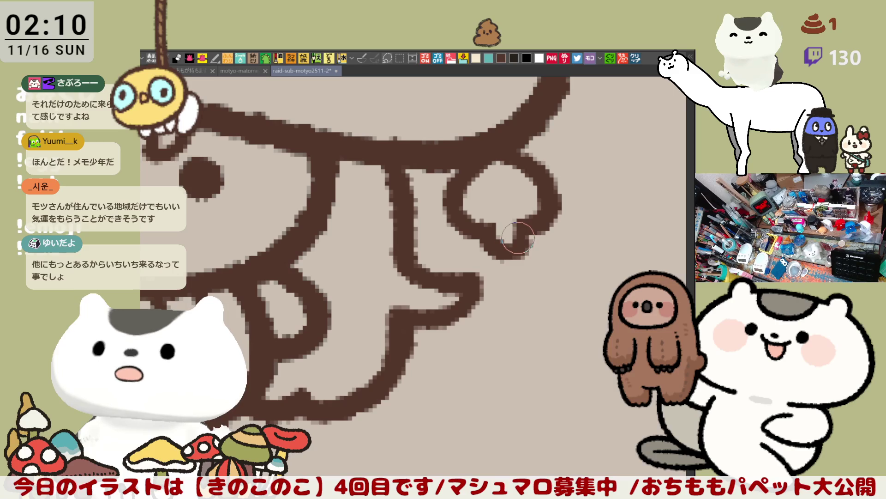
drag(511, 237, 504, 214)
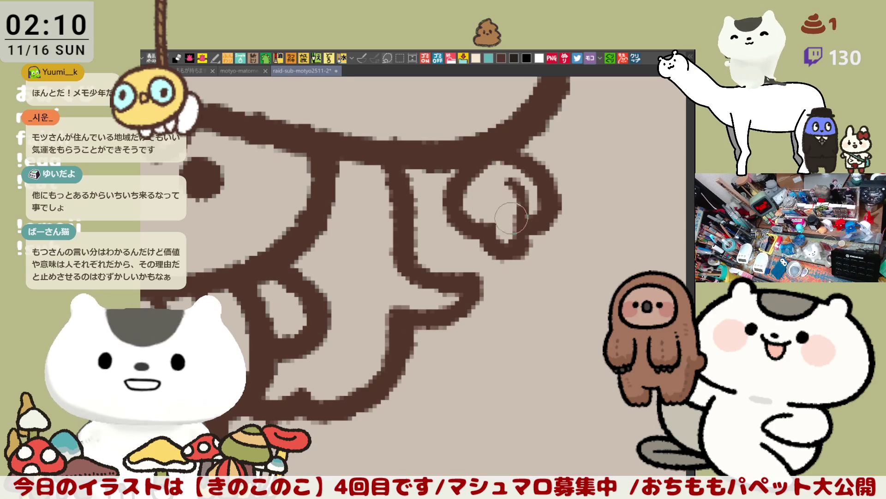
drag(503, 181, 514, 187)
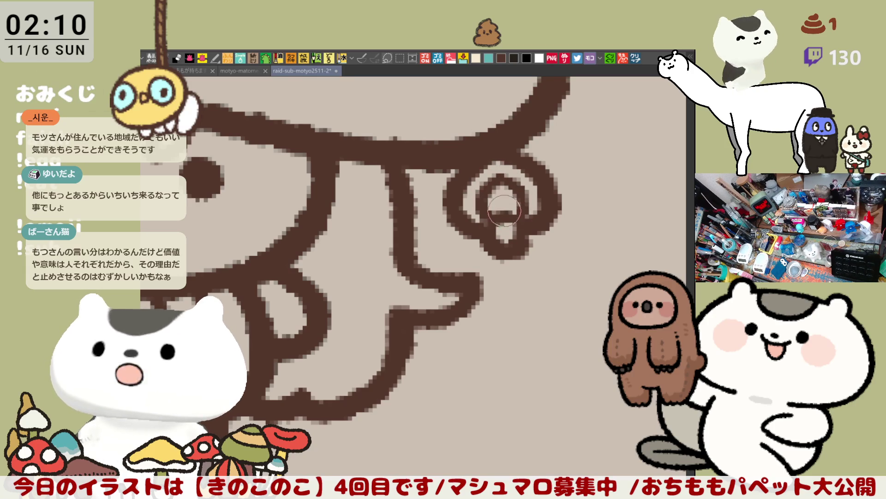
drag(478, 198, 487, 211)
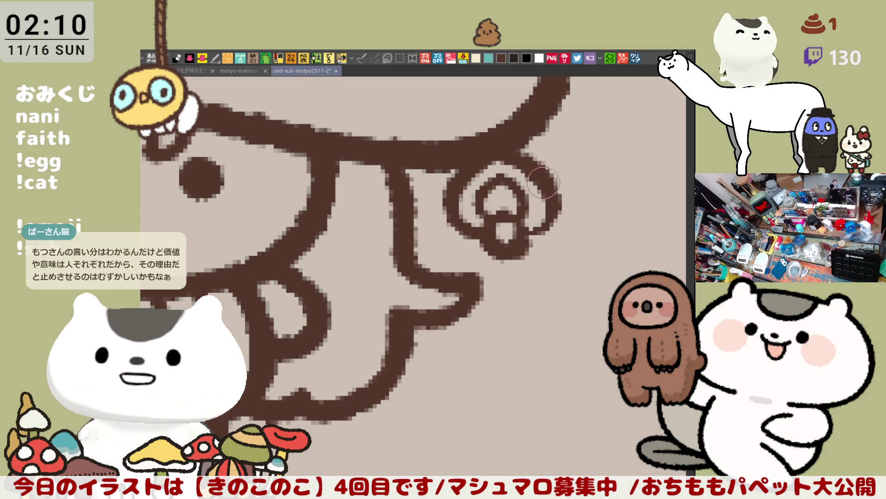
mouse_move(494, 217)
mouse_down()
mouse_move(480, 228)
mouse_move(498, 195)
mouse_up()
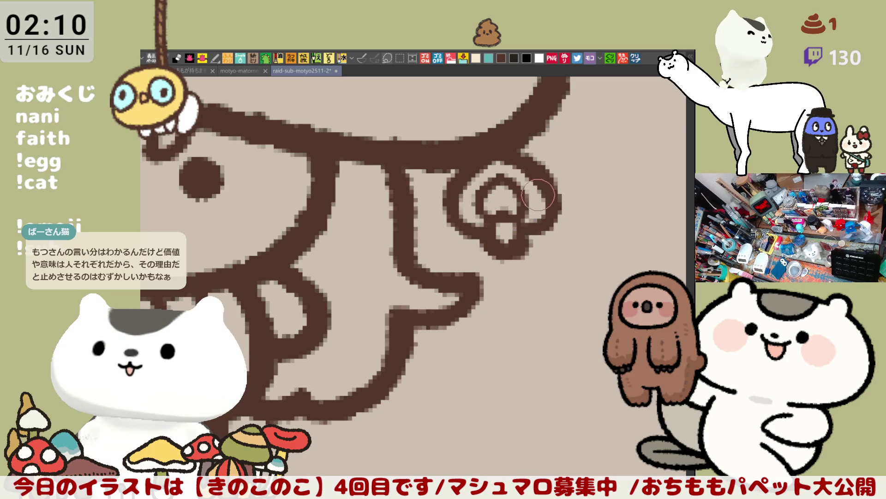
drag(538, 194, 509, 178)
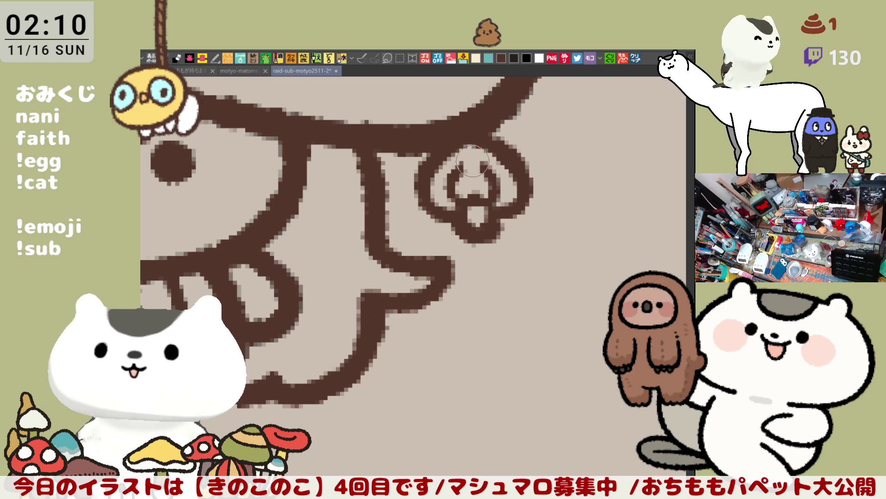
drag(469, 134, 498, 177)
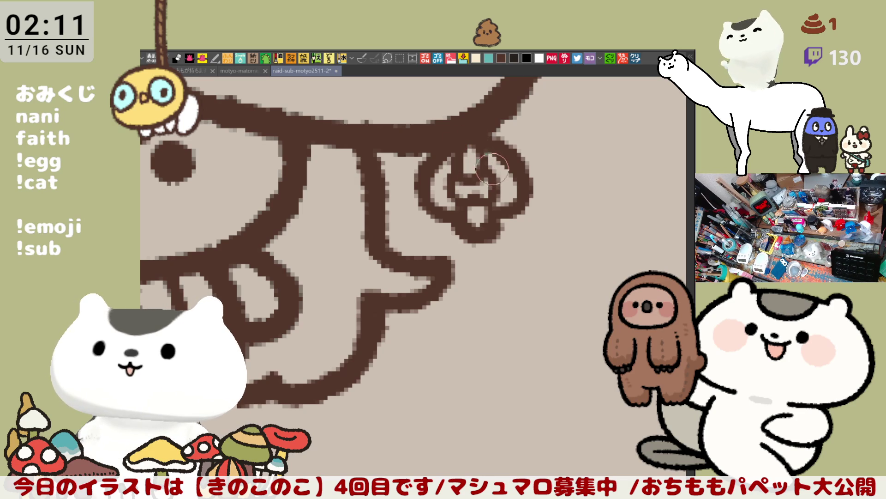
key(ctrl+z)
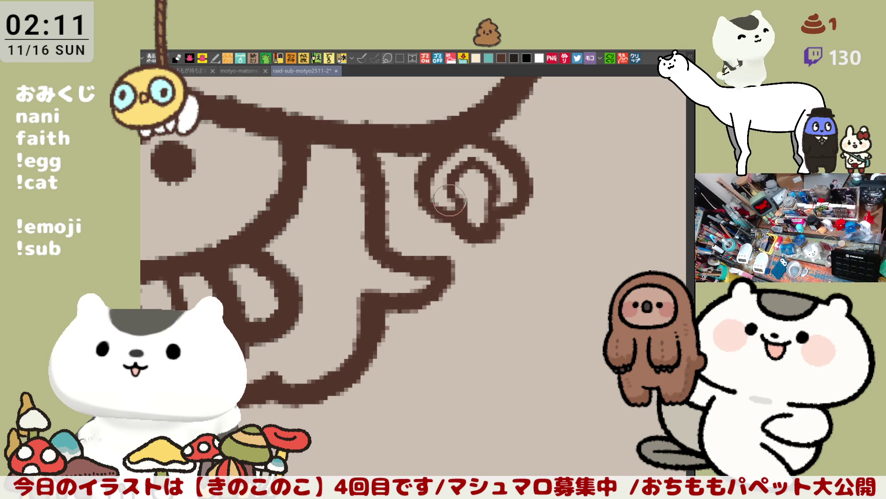
mouse_move(481, 194)
mouse_down()
mouse_move(466, 205)
mouse_move(443, 202)
mouse_move(475, 206)
mouse_move(471, 183)
mouse_move(462, 206)
mouse_move(471, 204)
mouse_move(457, 185)
mouse_move(470, 198)
mouse_move(517, 190)
mouse_move(489, 194)
mouse_move(507, 190)
mouse_up()
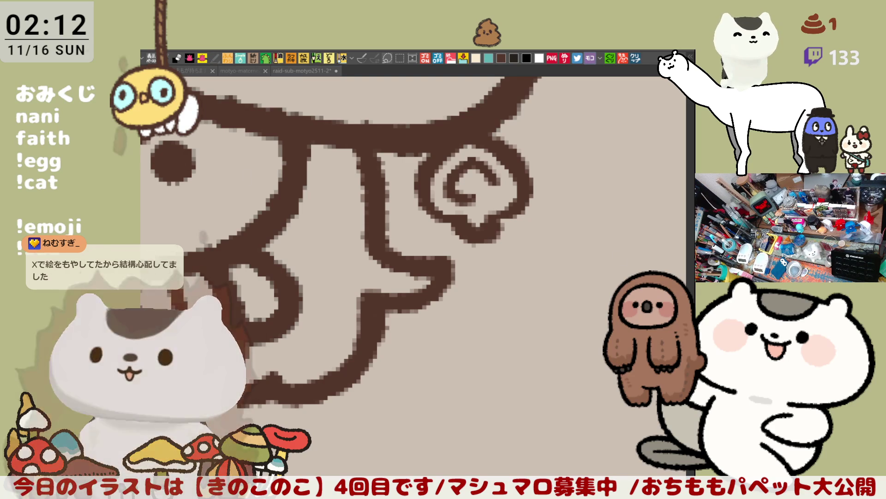
- Repaint the swirl beside the face as a ring with a dark centre and thicken its right edge
scroll(481, 304, down, 1)
scroll(480, 303, down, 1)
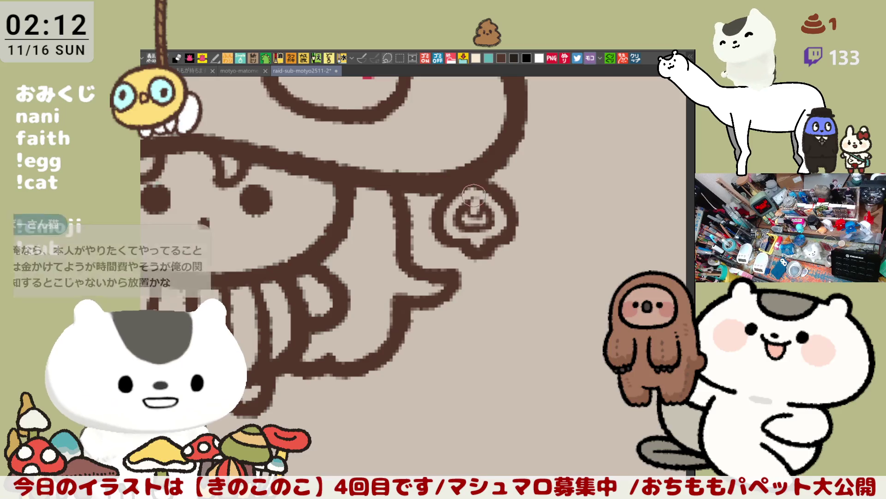
mouse_move(485, 203)
mouse_down()
mouse_move(471, 213)
mouse_move(494, 213)
mouse_up()
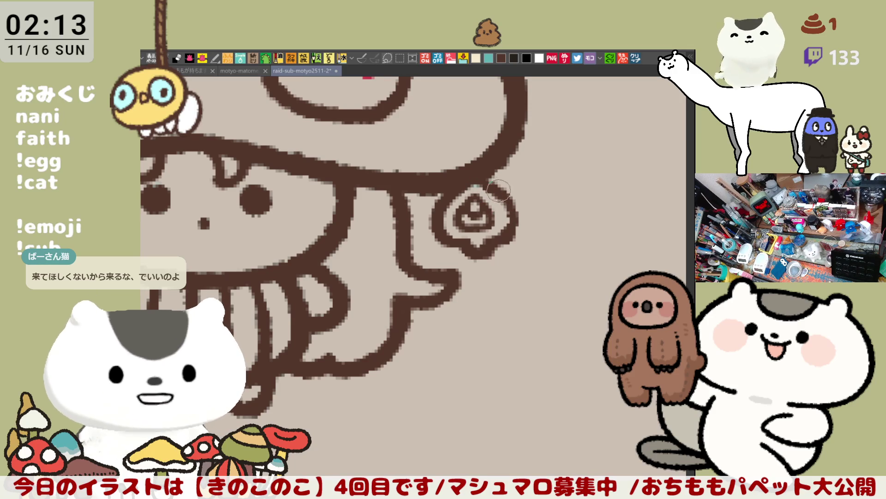
mouse_move(506, 194)
mouse_down()
mouse_move(508, 232)
mouse_move(515, 208)
mouse_move(498, 216)
mouse_up()
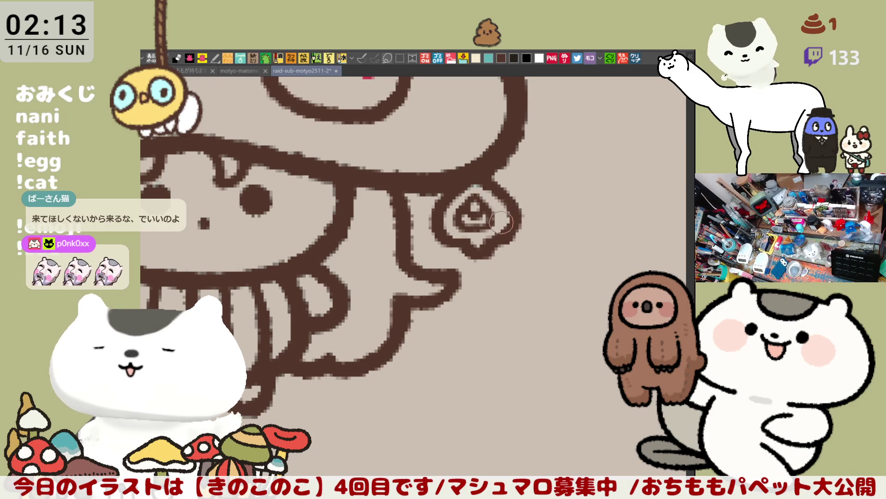
- Erase the swirl's pointed bottom, close its lower-right outline, and save the file
mouse_move(482, 254)
mouse_down()
mouse_move(461, 249)
mouse_move(488, 248)
mouse_up()
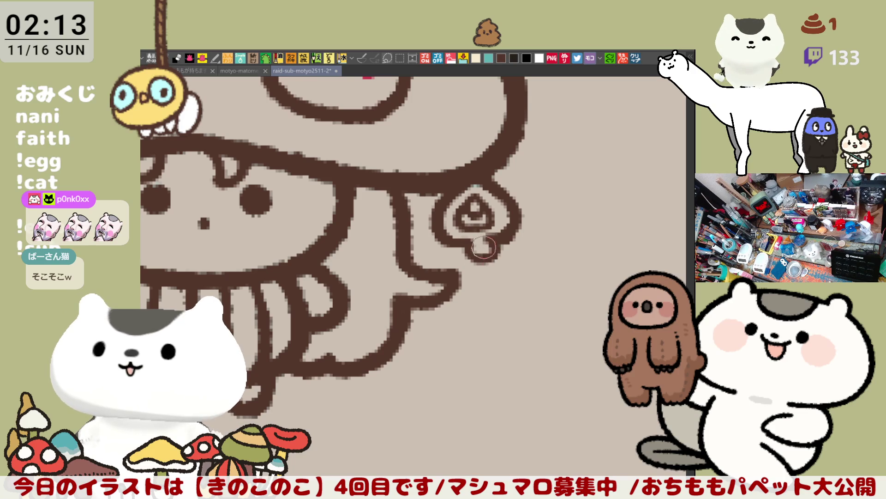
mouse_move(488, 251)
mouse_down()
mouse_move(485, 237)
mouse_move(499, 241)
mouse_up()
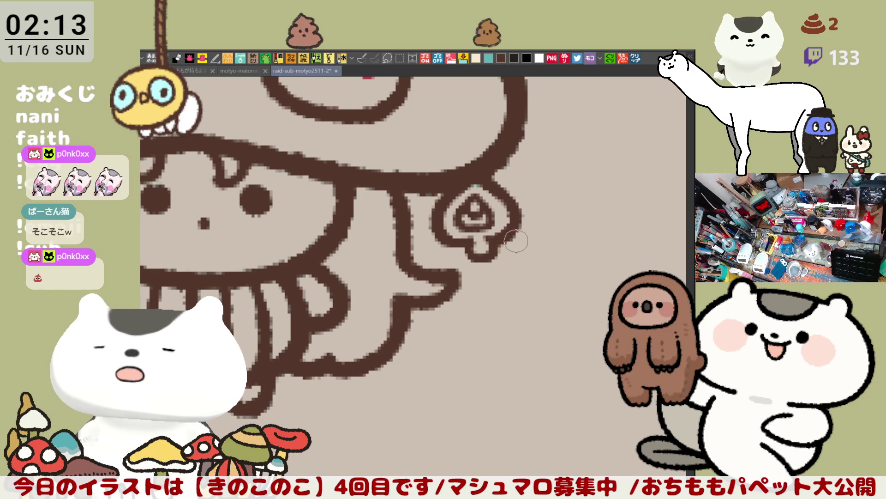
drag(489, 264, 554, 295)
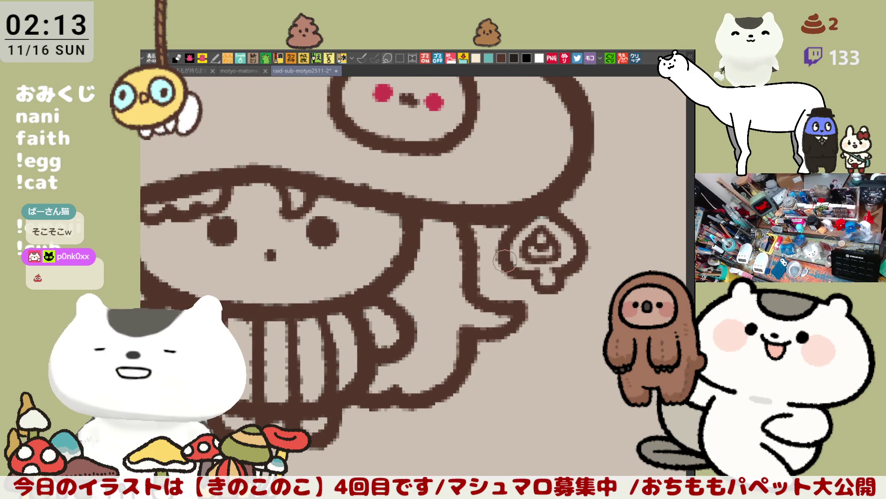
mouse_move(533, 276)
mouse_down()
mouse_move(565, 284)
mouse_move(559, 270)
mouse_move(561, 289)
mouse_move(562, 274)
mouse_move(535, 277)
mouse_move(554, 291)
mouse_move(559, 271)
mouse_move(568, 288)
mouse_move(523, 287)
mouse_up()
key(ctrl+s)
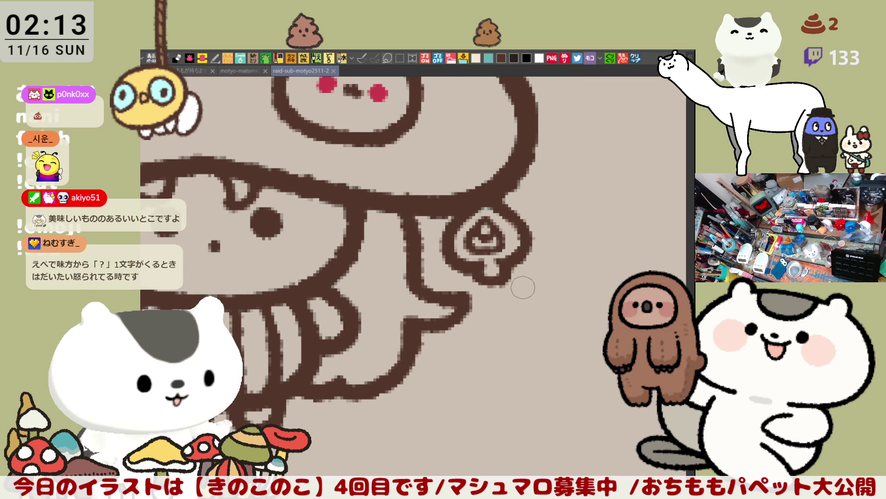
drag(523, 288, 554, 363)
- Zoom and pan across the mushroom girl's face and lower drawing to inspect the line art
scroll(575, 367, down, 5)
scroll(575, 361, up, 4)
scroll(576, 361, down, 4)
scroll(575, 356, up, 5)
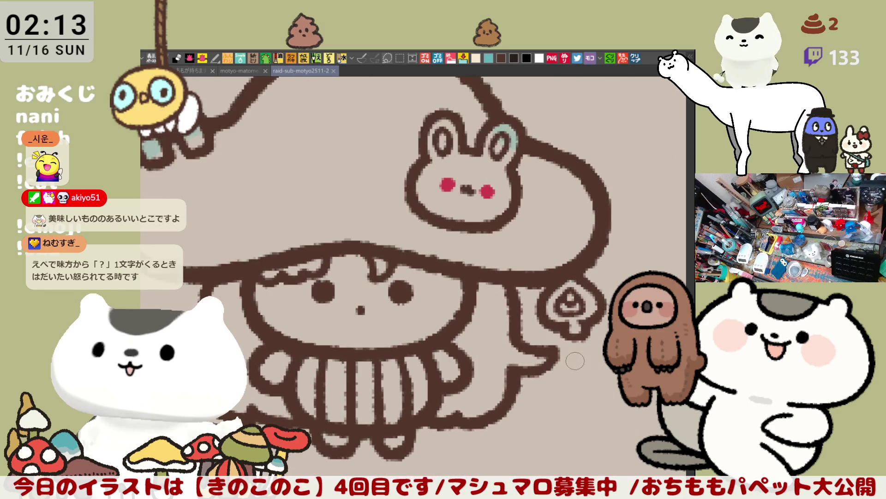
scroll(575, 353, down, 5)
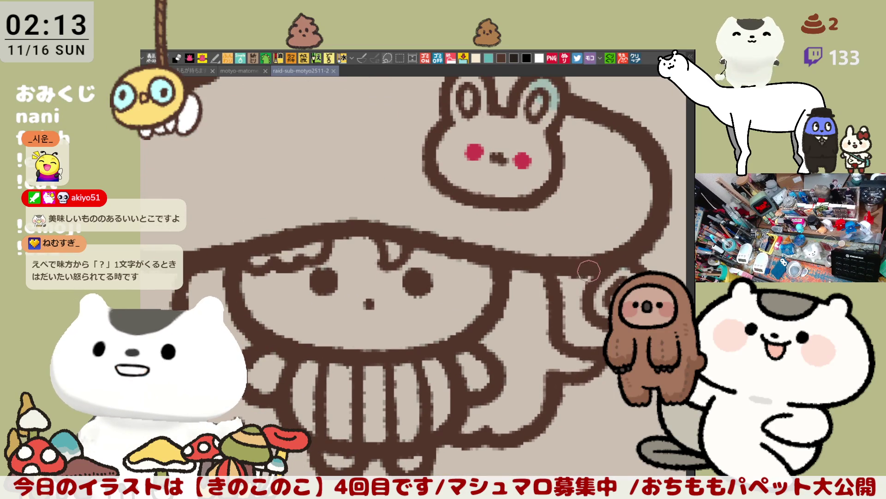
scroll(519, 320, up, 5)
drag(519, 320, 491, 324)
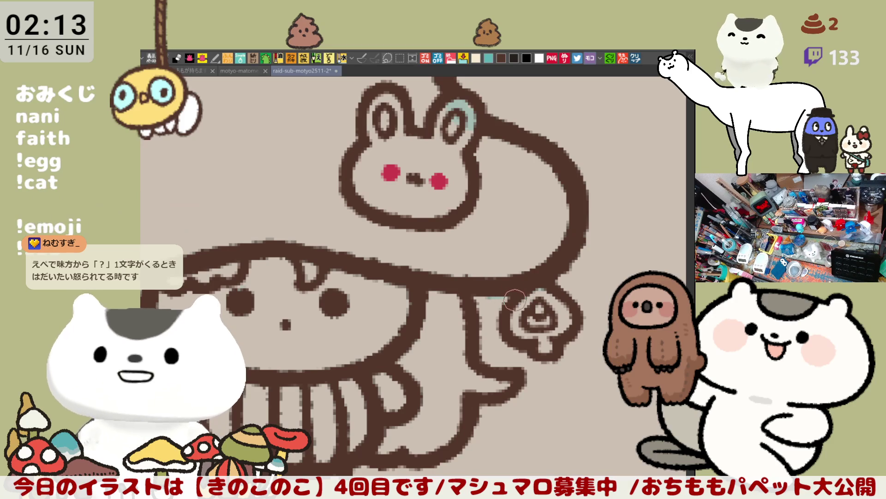
scroll(535, 323, down, 5)
scroll(520, 257, up, 5)
drag(500, 272, 504, 215)
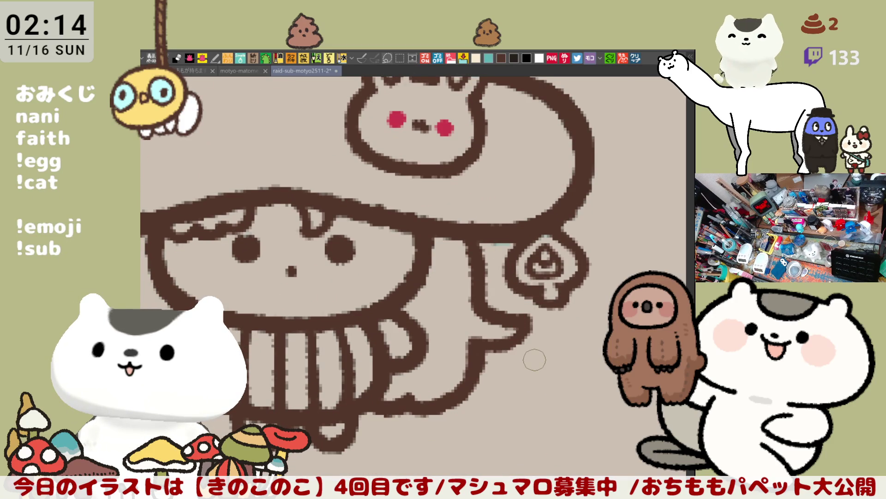
scroll(535, 351, down, 5)
scroll(539, 347, down, 2)
scroll(532, 335, up, 4)
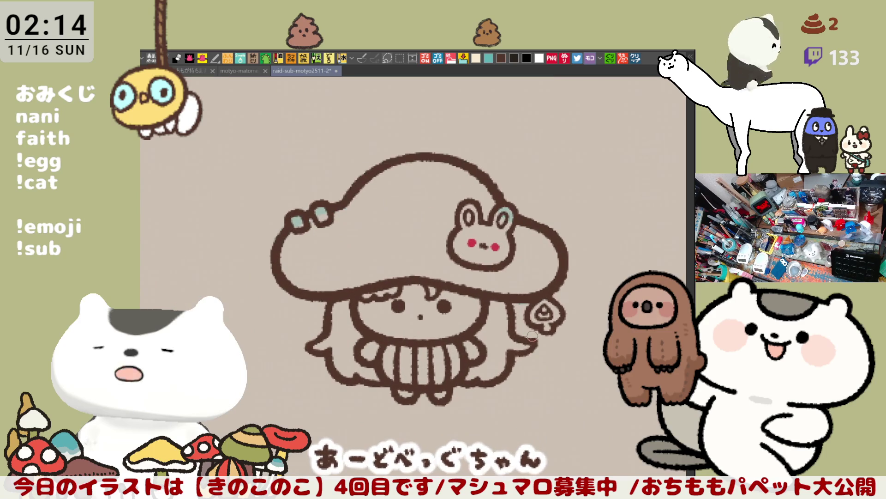
scroll(532, 335, down, 3)
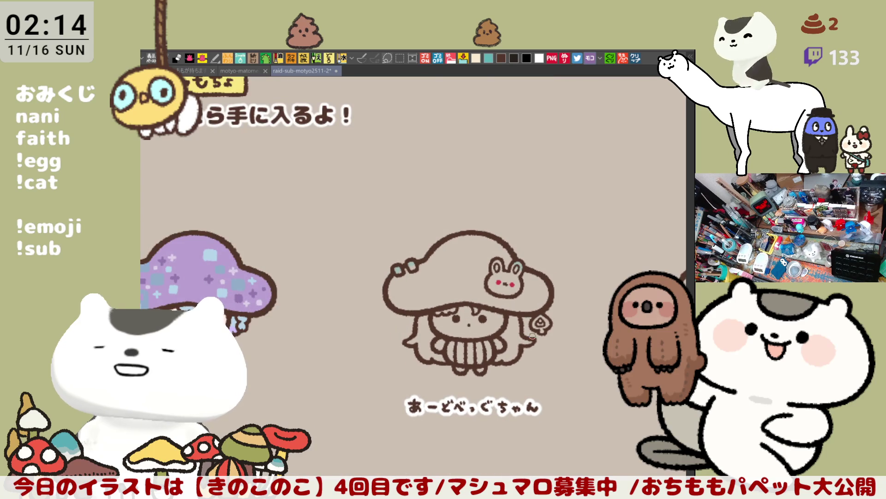
scroll(532, 335, up, 2)
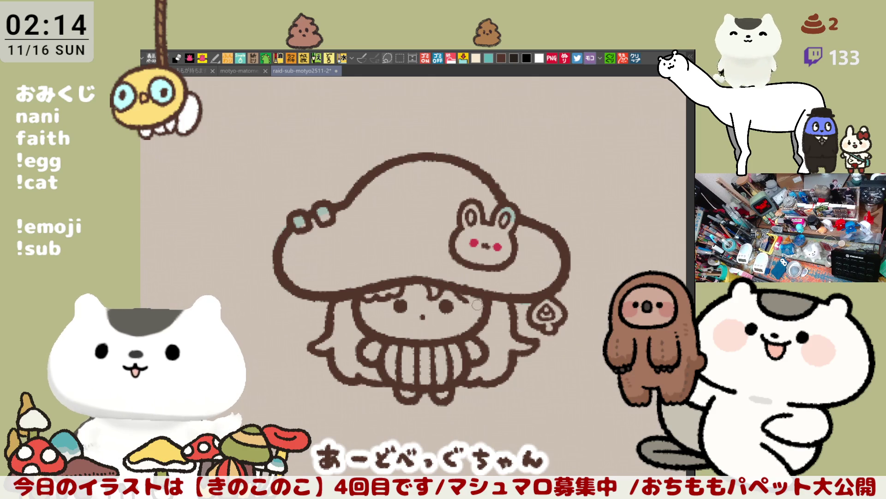
- Save the sheet and move the girl and her name label up and slightly right
key(ctrl+s)
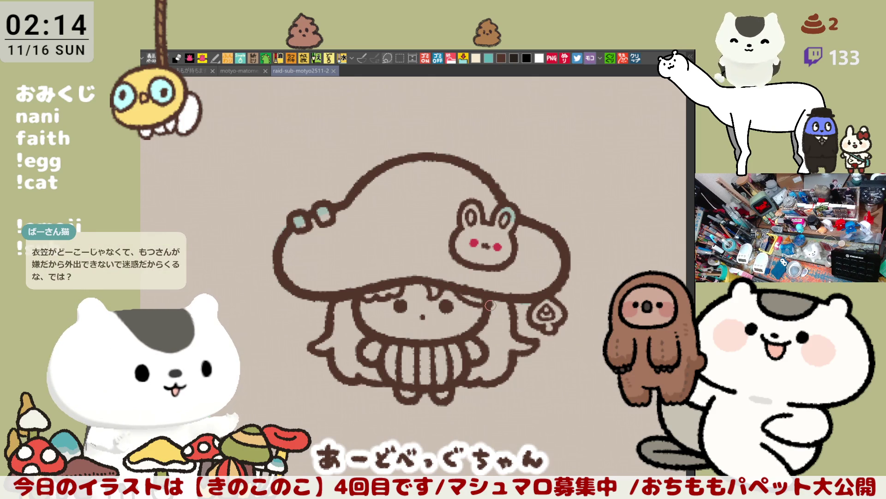
drag(515, 320, 533, 250)
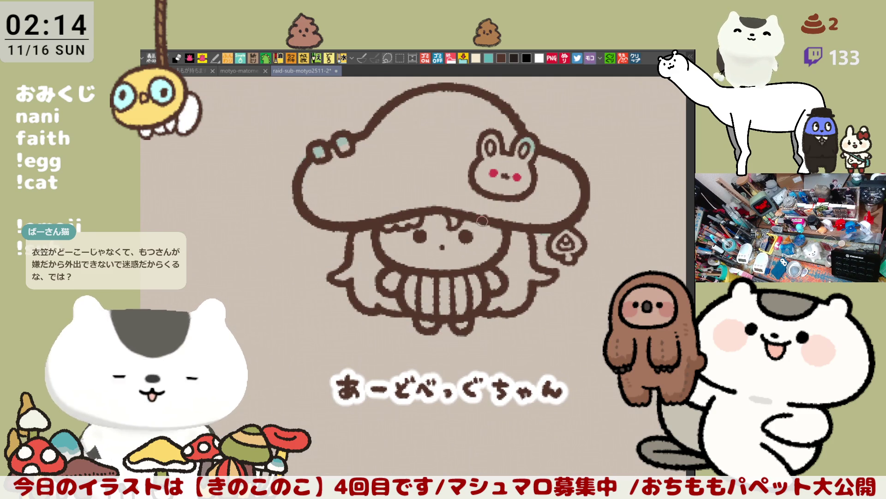
mouse_move(159, 185)
mouse_down()
mouse_move(378, 243)
mouse_move(406, 398)
mouse_up()
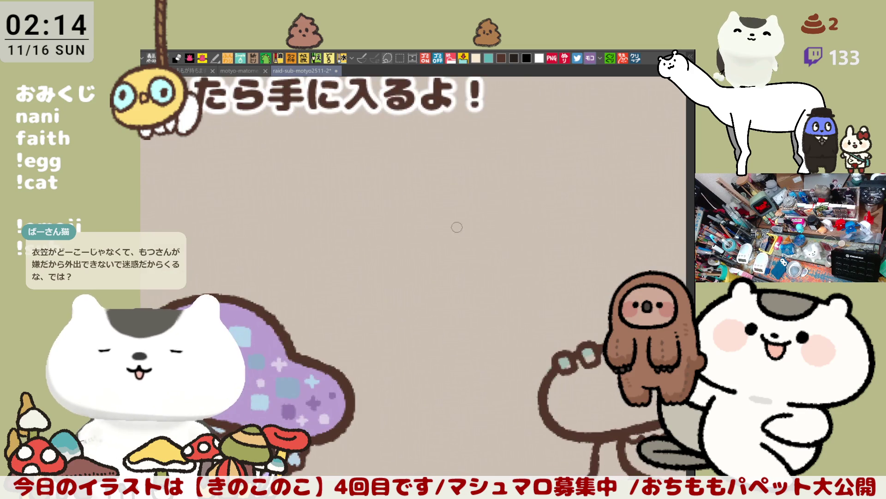
mouse_move(431, 152)
mouse_down()
mouse_move(406, 272)
mouse_move(429, 155)
mouse_move(439, 306)
mouse_move(531, 169)
mouse_move(471, 246)
mouse_move(304, 314)
mouse_up()
key(ctrl+z)
mouse_move(396, 211)
mouse_down()
mouse_move(382, 271)
mouse_move(512, 208)
mouse_move(390, 192)
mouse_up()
key(ctrl+z)
mouse_move(277, 270)
mouse_down()
mouse_move(457, 289)
mouse_move(499, 242)
mouse_move(568, 218)
mouse_up()
drag(475, 162, 481, 181)
mouse_move(457, 216)
mouse_down()
mouse_move(406, 100)
mouse_move(538, 180)
mouse_up()
key(ctrl+z)
drag(534, 134, 530, 154)
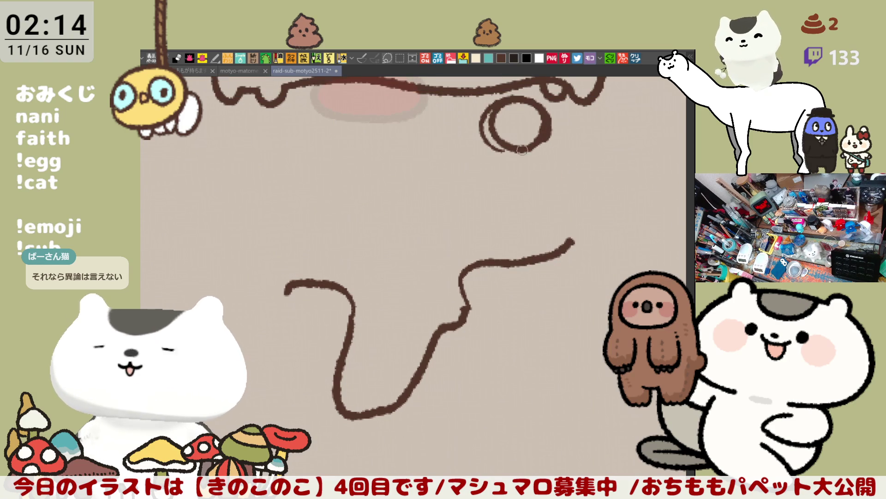
mouse_move(445, 230)
mouse_down()
mouse_move(467, 229)
mouse_move(439, 154)
mouse_move(529, 163)
mouse_move(503, 200)
mouse_move(463, 203)
mouse_up()
key(ctrl+z)
drag(418, 238, 435, 240)
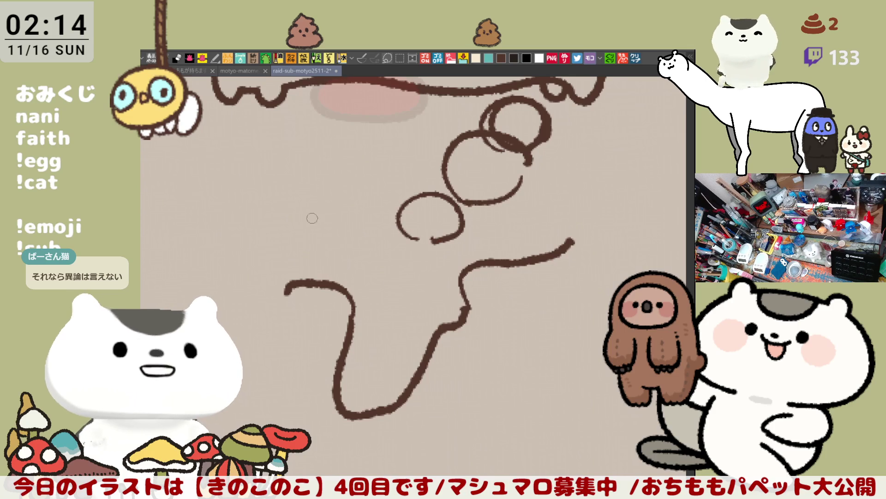
mouse_move(284, 255)
mouse_down()
mouse_move(269, 192)
mouse_move(265, 262)
mouse_up()
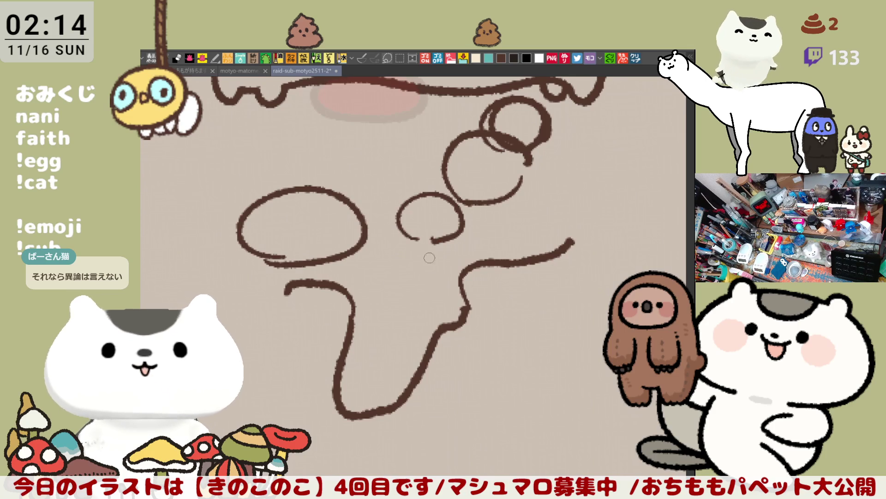
mouse_move(401, 334)
mouse_down()
mouse_move(383, 254)
mouse_move(406, 332)
mouse_up()
mouse_move(401, 372)
mouse_down()
mouse_move(360, 358)
mouse_move(385, 390)
mouse_up()
drag(483, 310, 514, 318)
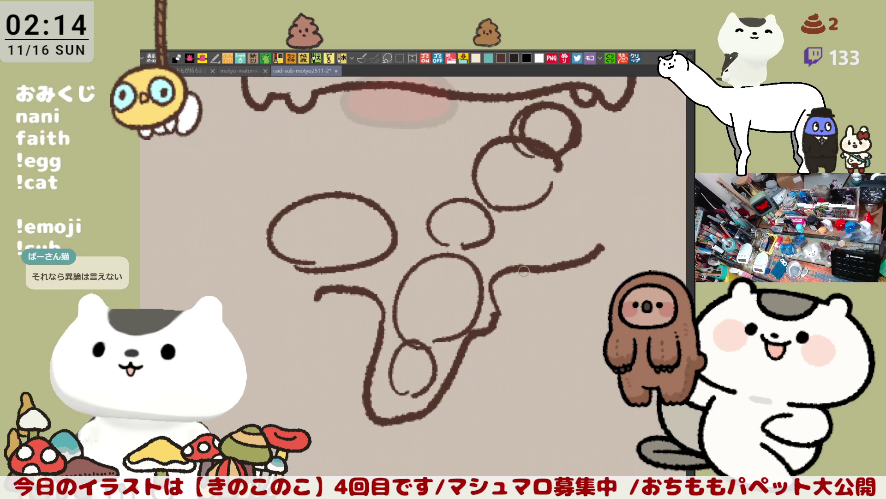
mouse_move(532, 264)
mouse_down()
mouse_move(474, 320)
mouse_move(430, 340)
mouse_move(443, 380)
mouse_up()
mouse_move(465, 314)
mouse_down()
mouse_move(407, 334)
mouse_move(485, 288)
mouse_move(462, 318)
mouse_move(480, 300)
mouse_up()
key(ctrl+z)
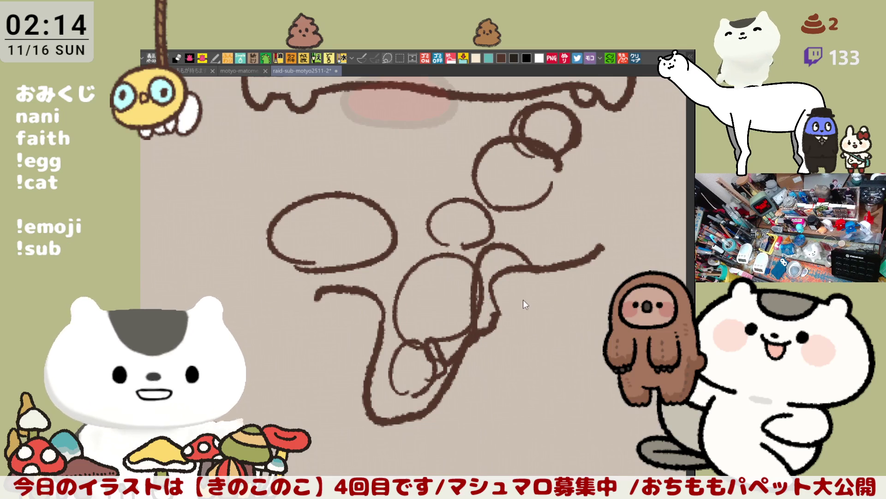
key(ctrl+z)
key(ctrl+z)
key(ctrl+z)
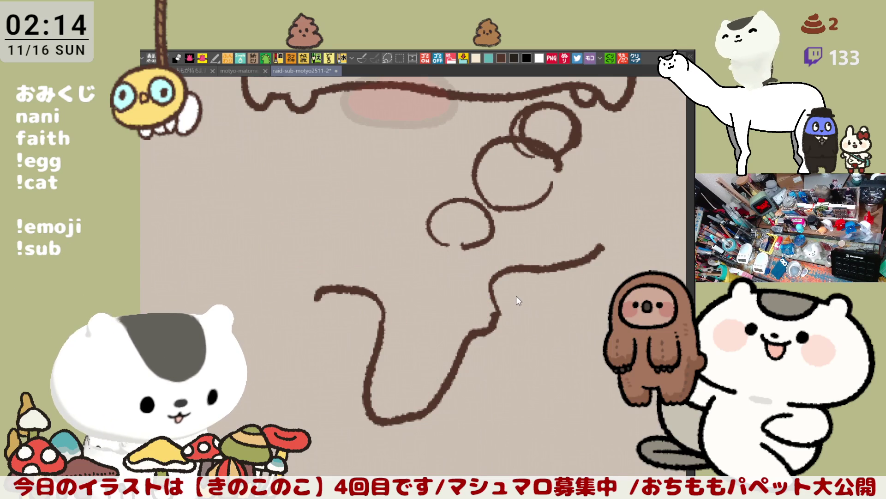
key(ctrl+z)
key(ctrl+z)
key(ctrl+z)
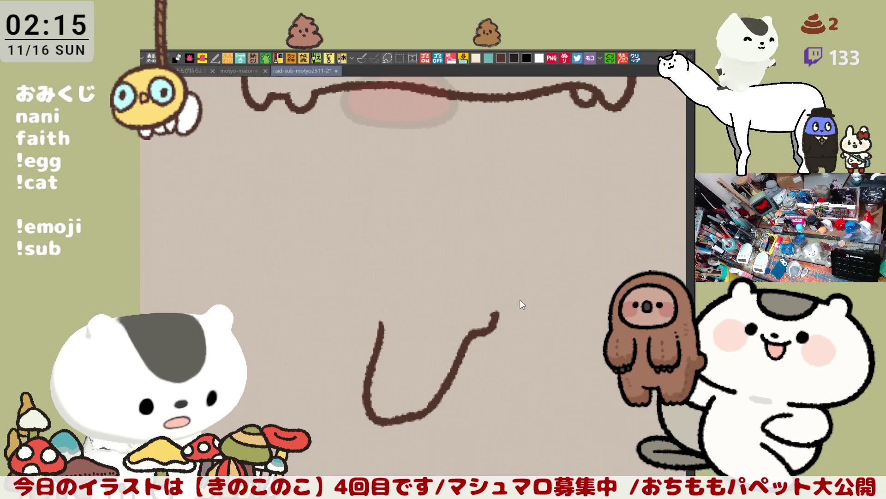
key(ctrl+z)
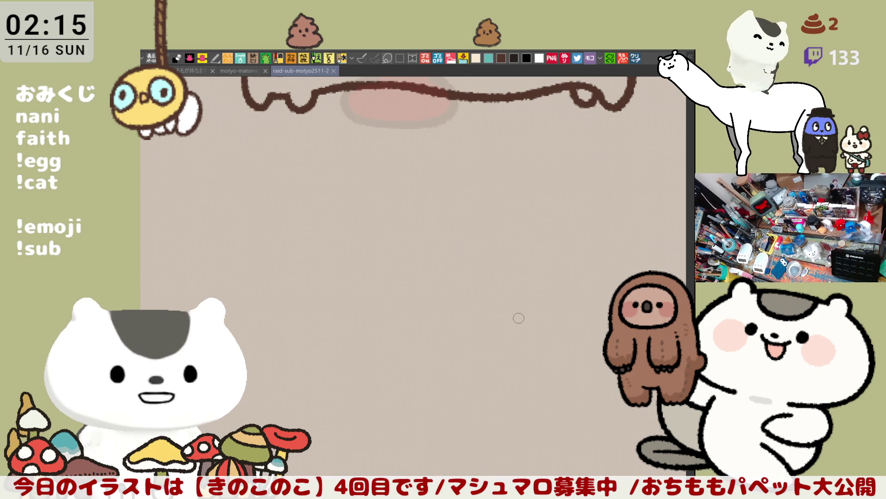
scroll(518, 317, down, 1)
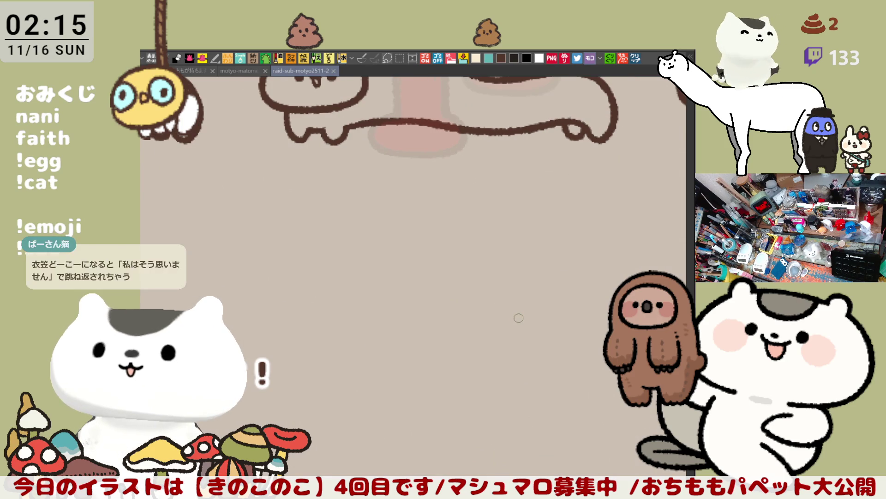
- Zoom out, pan along the gacha row to the mushroom girl, and zoom in on her face and bunny cap
scroll(519, 318, down, 3)
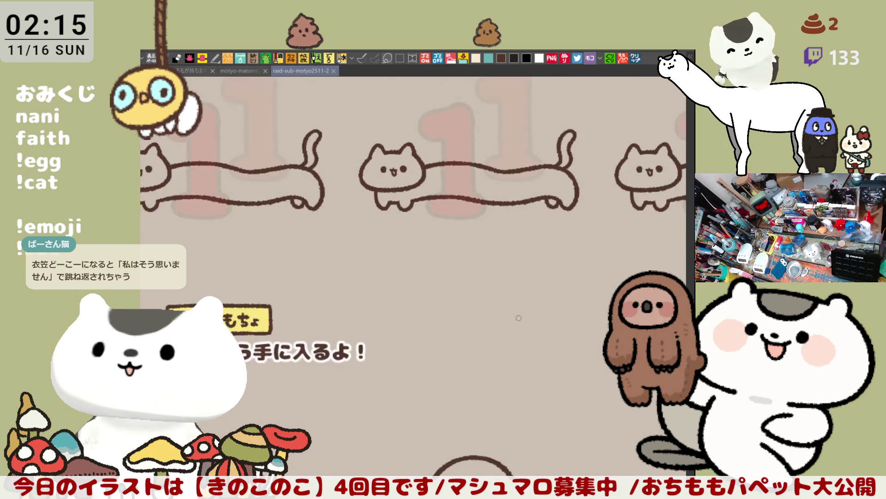
mouse_move(448, 302)
mouse_down()
mouse_move(524, 335)
mouse_move(229, 324)
mouse_up()
scroll(525, 335, up, 3)
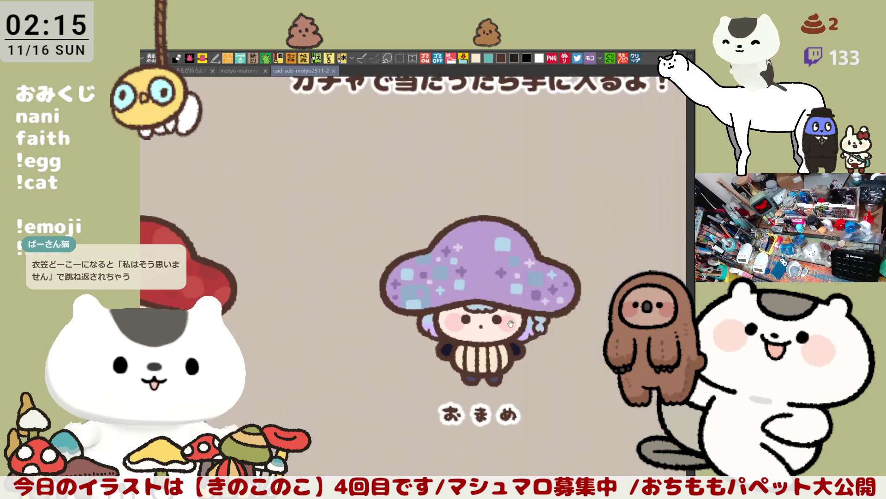
drag(572, 300, 415, 295)
scroll(416, 295, up, 4)
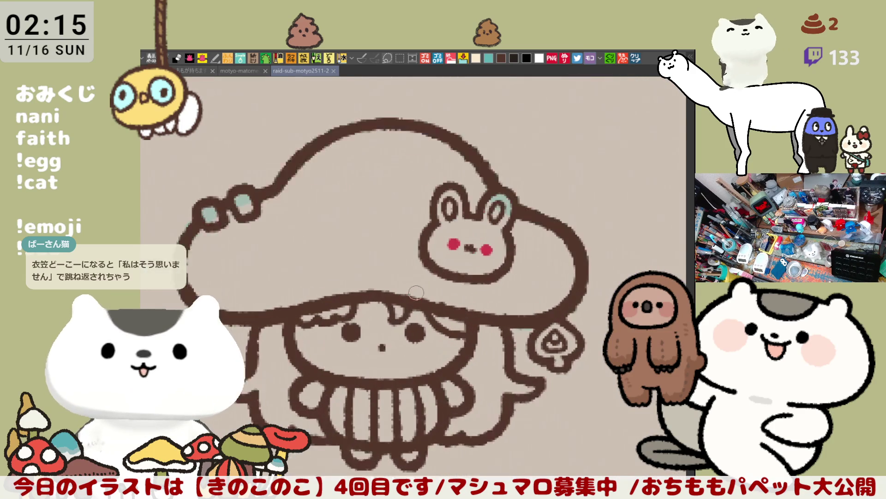
drag(441, 322, 500, 260)
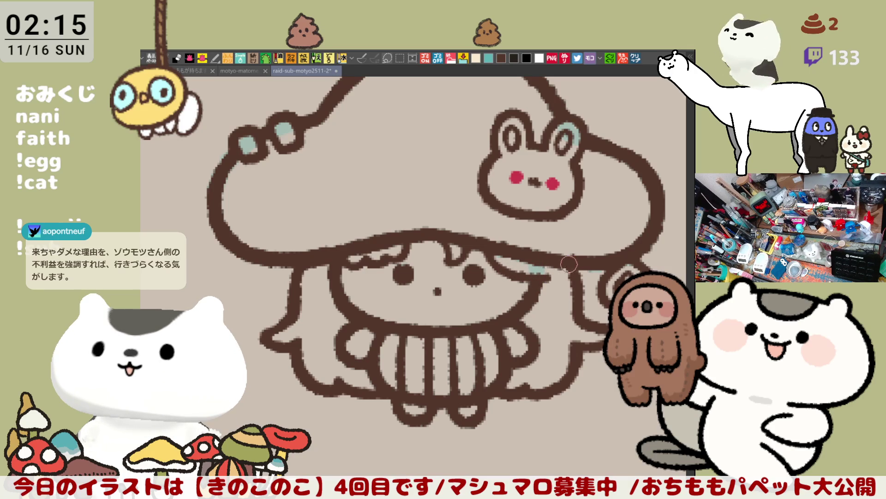
drag(564, 261, 585, 257)
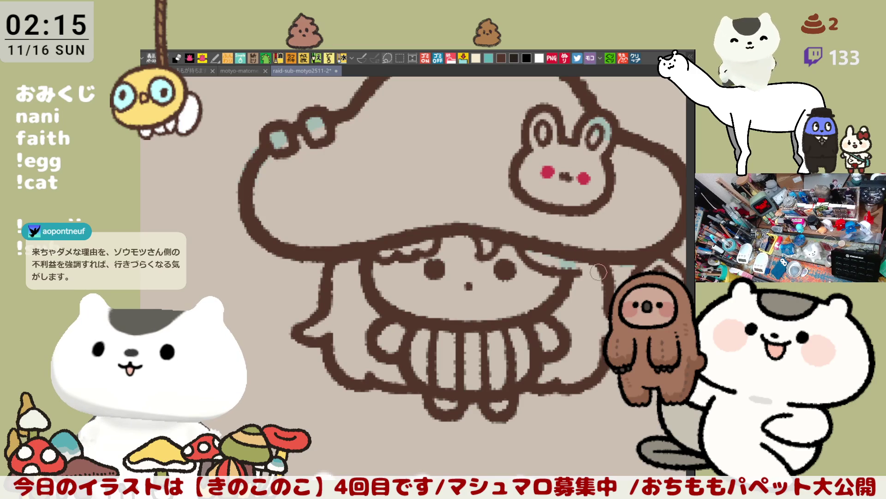
drag(587, 272, 581, 259)
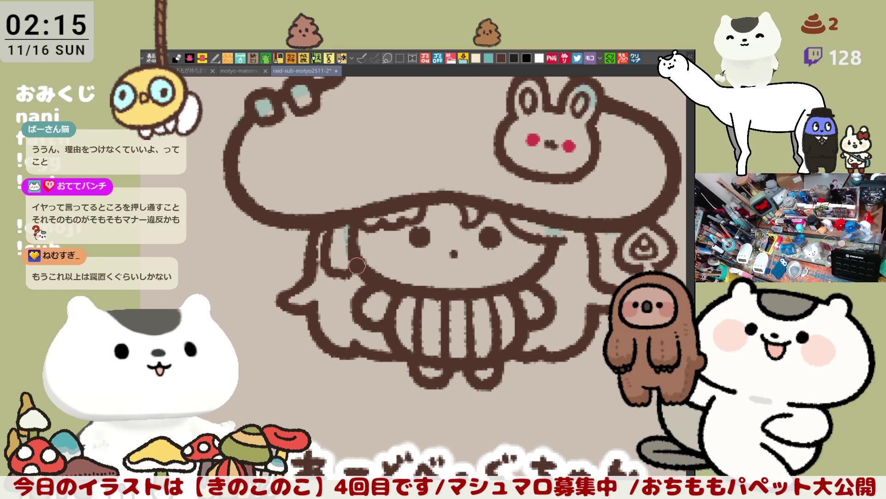
scroll(380, 270, down, 1)
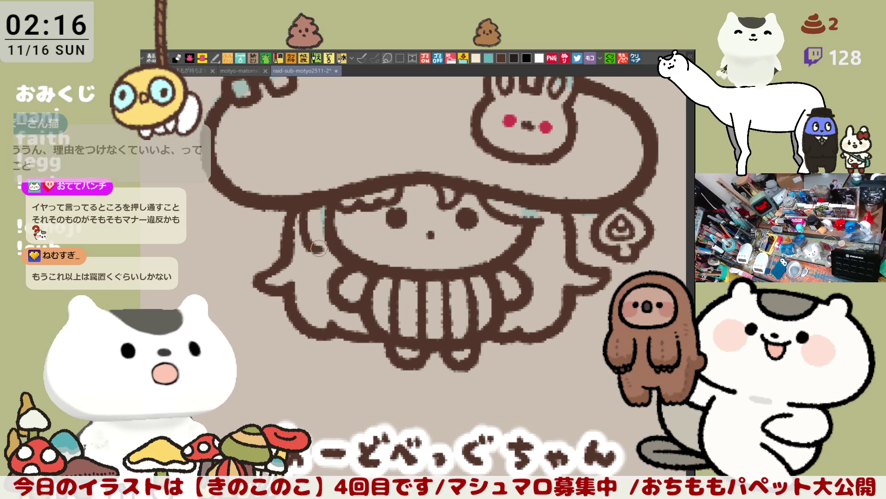
- Redraw the face's left outline cleanly and add a short strand line in the hair beside the face
mouse_move(318, 210)
mouse_down()
mouse_move(305, 238)
mouse_move(323, 252)
mouse_up()
drag(296, 214, 292, 262)
drag(284, 216, 282, 270)
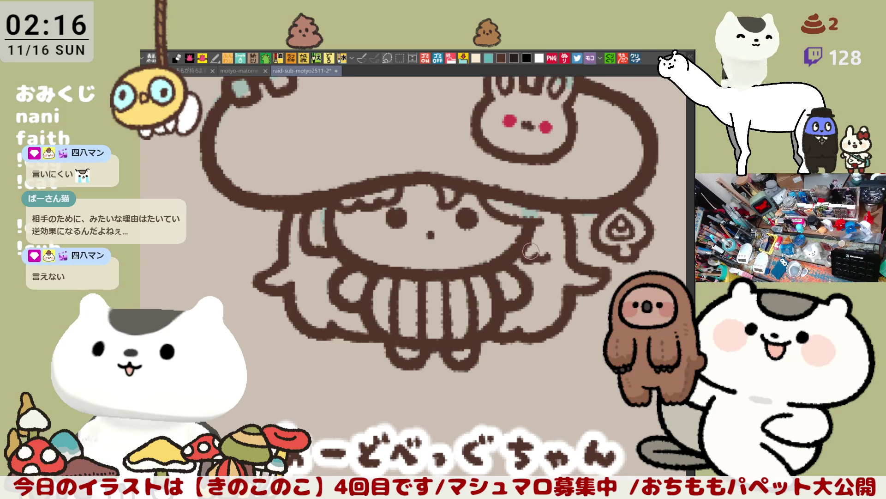
drag(521, 249, 554, 254)
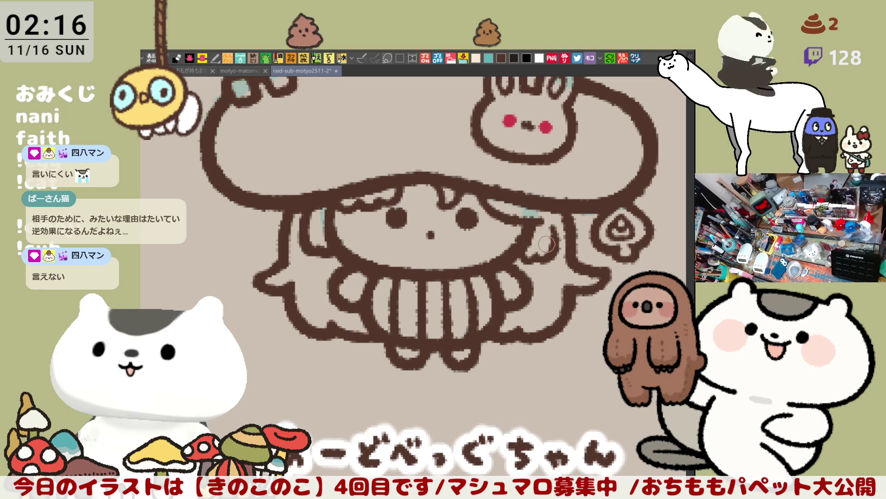
- Add small touch-up strokes to the hair edges on the right and left of the girl's face
scroll(459, 169, down, 5)
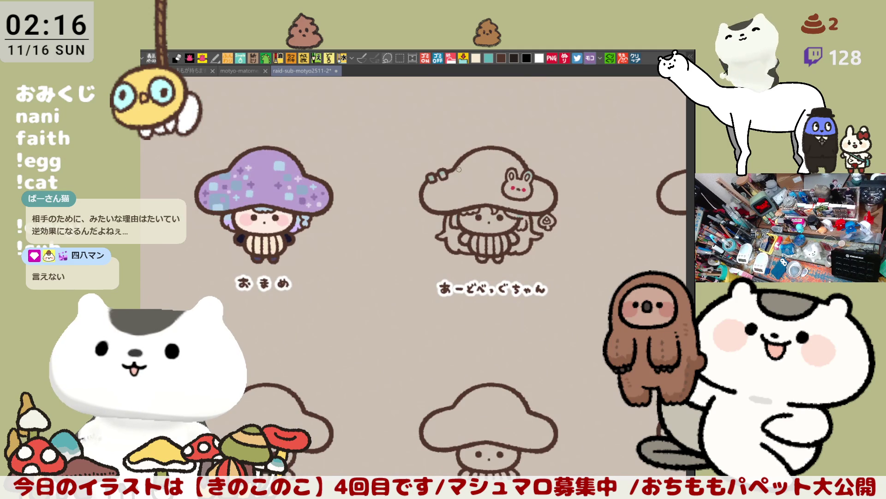
scroll(459, 169, up, 2)
scroll(459, 169, up, 1)
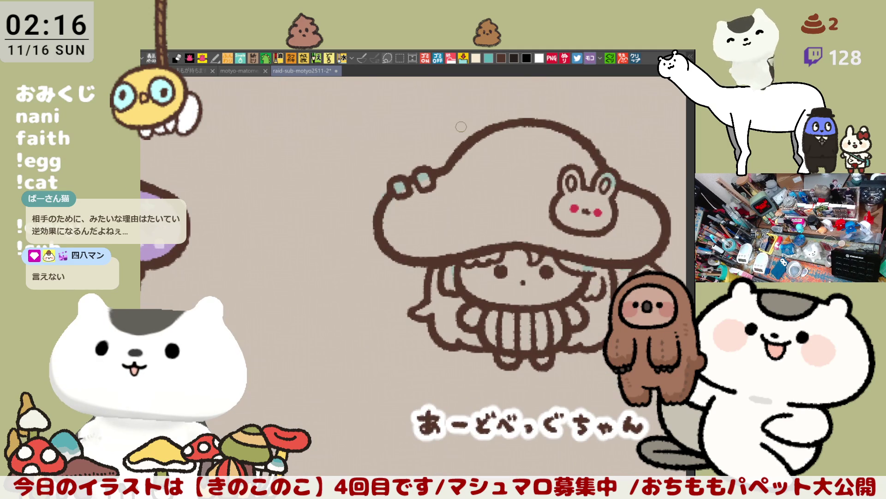
scroll(517, 268, up, 1)
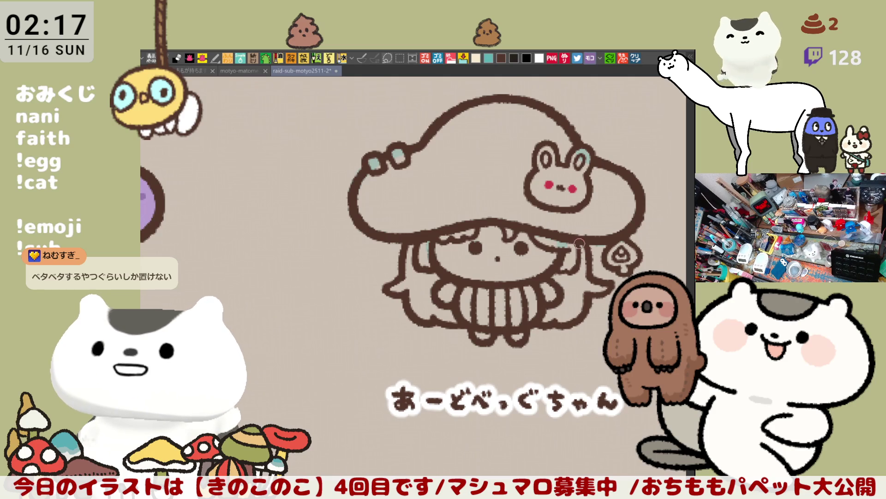
drag(593, 290, 578, 267)
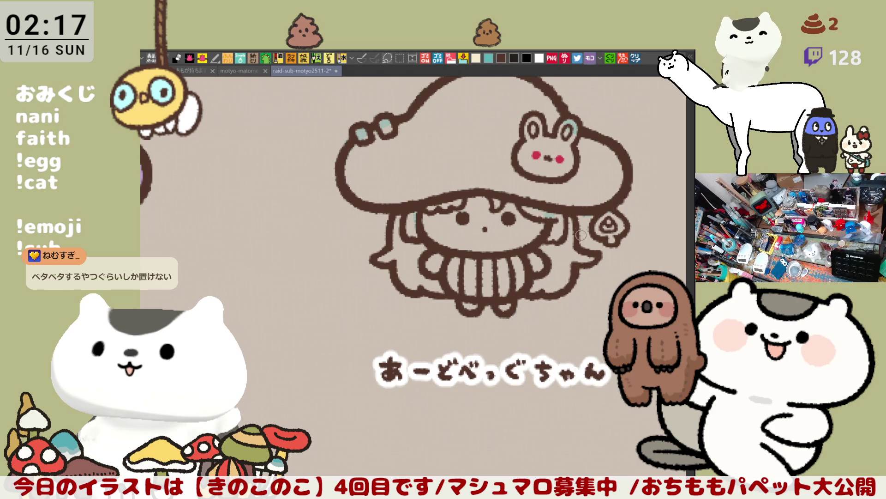
drag(564, 216, 559, 243)
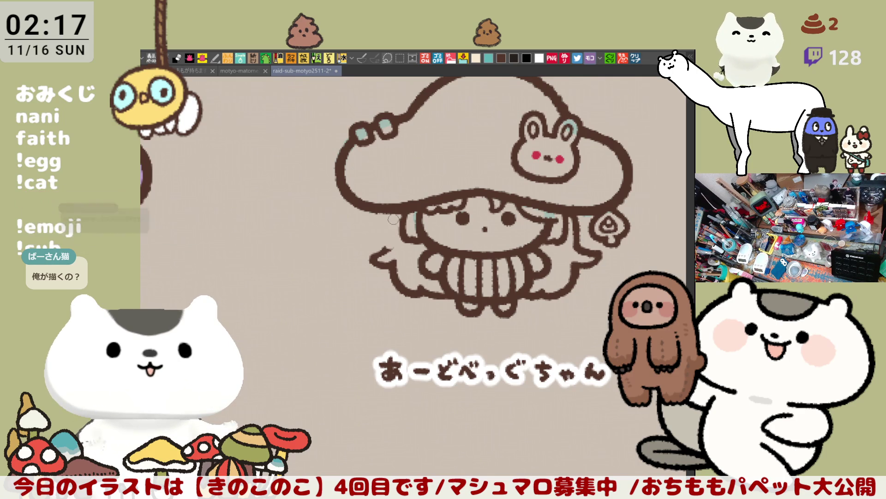
drag(392, 213, 390, 248)
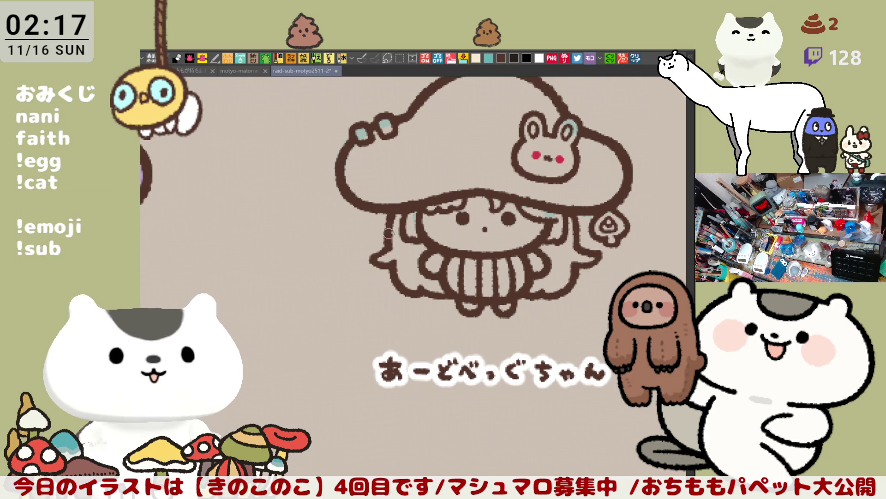
drag(537, 274, 519, 263)
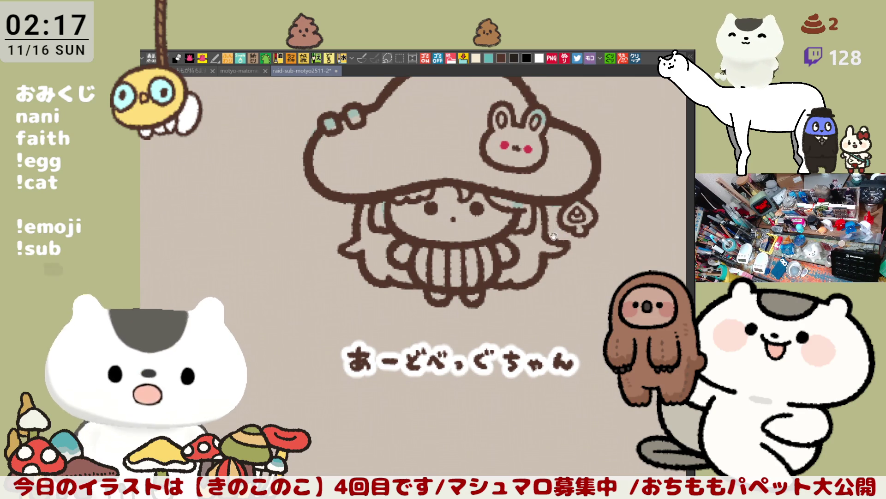
drag(556, 235, 539, 247)
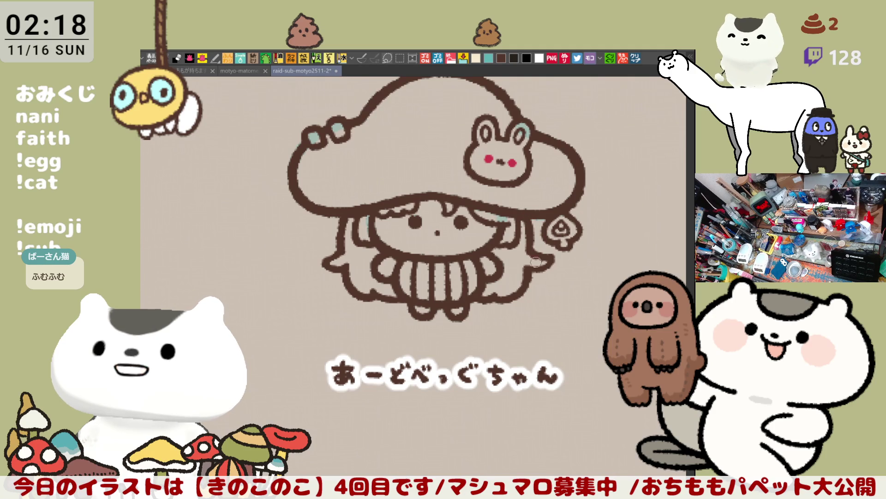
scroll(581, 268, down, 1)
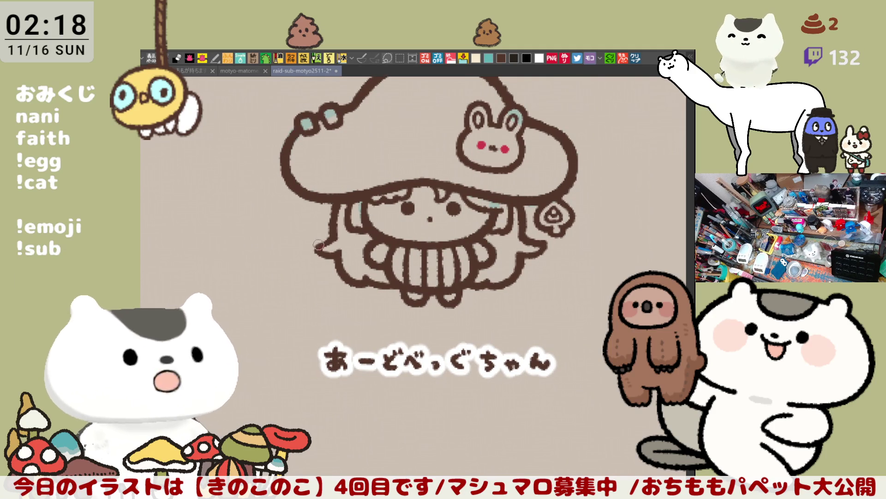
scroll(356, 247, down, 3)
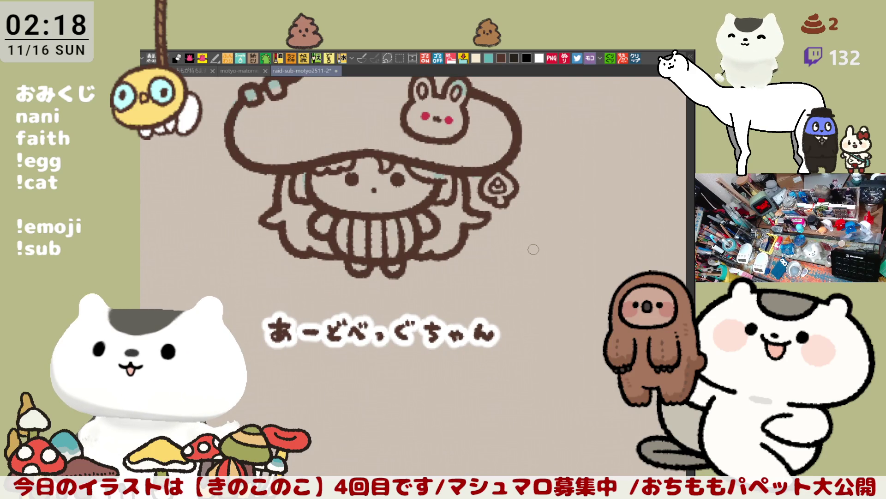
scroll(534, 249, up, 3)
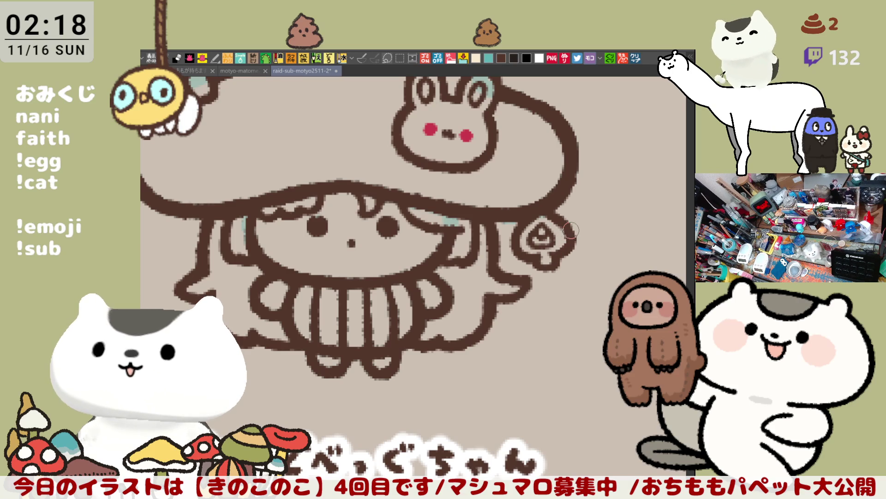
scroll(565, 230, down, 5)
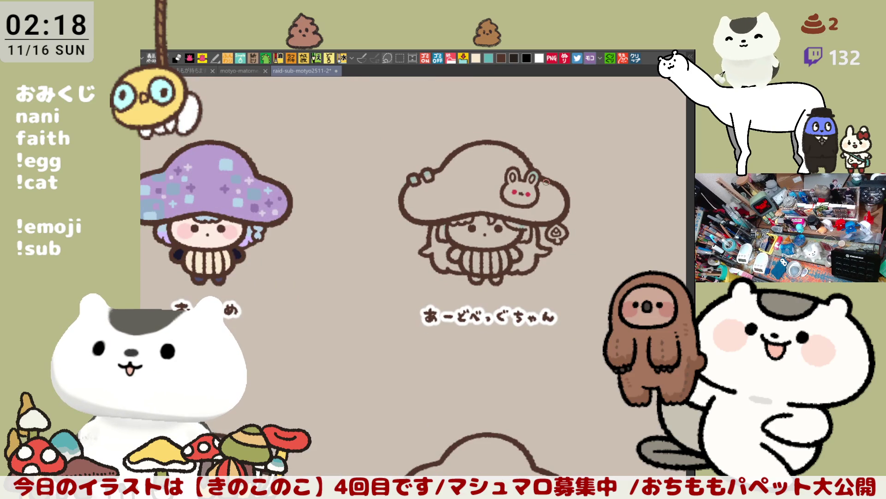
scroll(546, 182, down, 3)
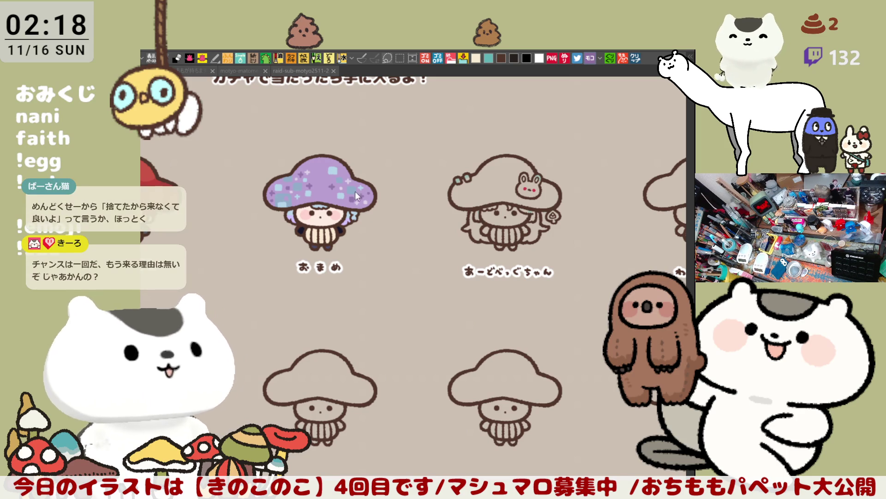
click(504, 248)
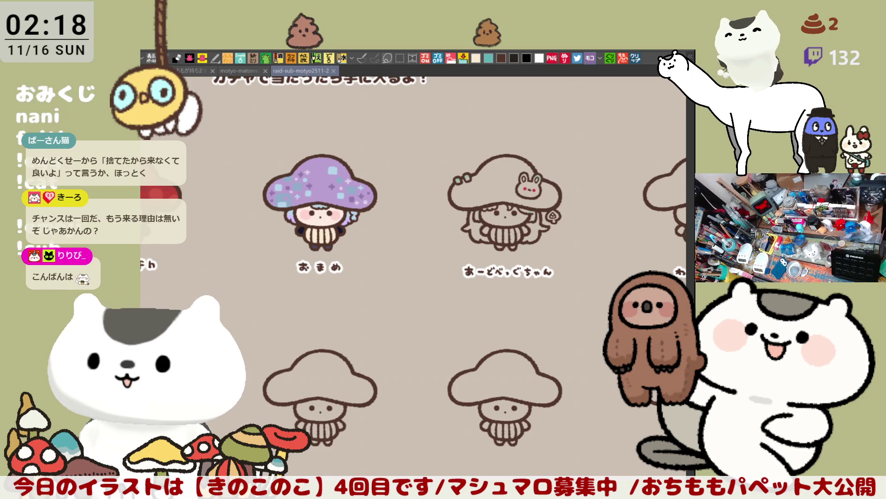
scroll(488, 299, up, 2)
- Fill the mushroom girl's cap and hair dark green with the lasso fill
mouse_move(471, 292)
mouse_down()
mouse_move(404, 252)
mouse_move(439, 275)
mouse_up()
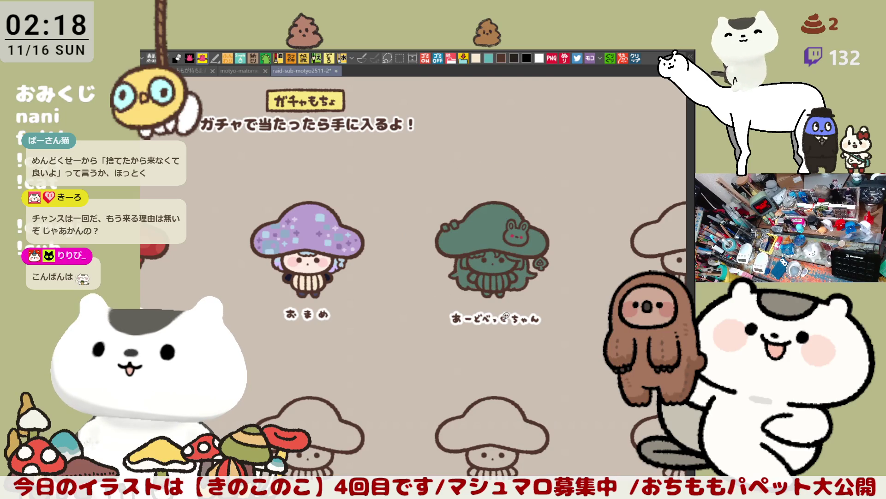
scroll(504, 317, up, 5)
drag(485, 197, 519, 336)
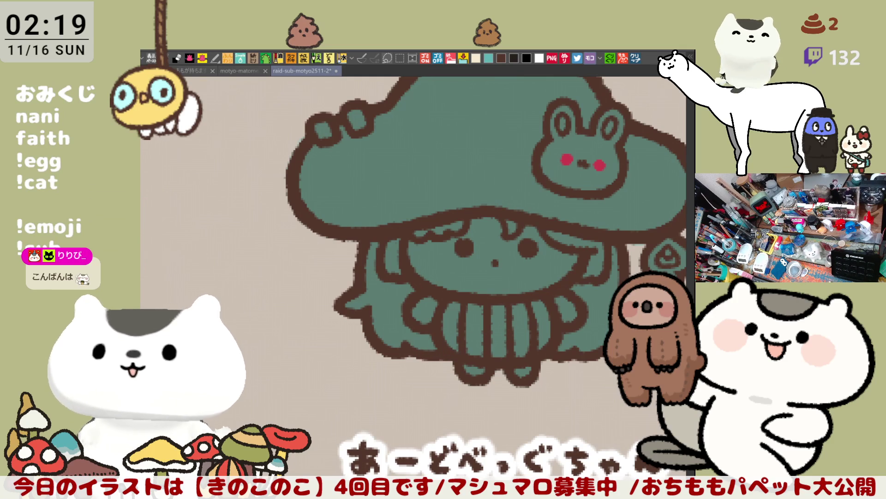
- Fill her face and both hands with skin tone and save the file
click(545, 258)
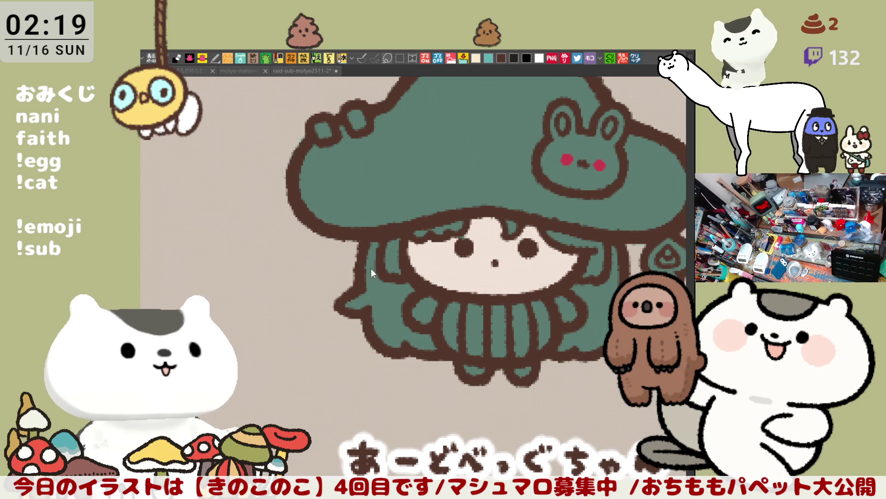
click(423, 310)
click(564, 306)
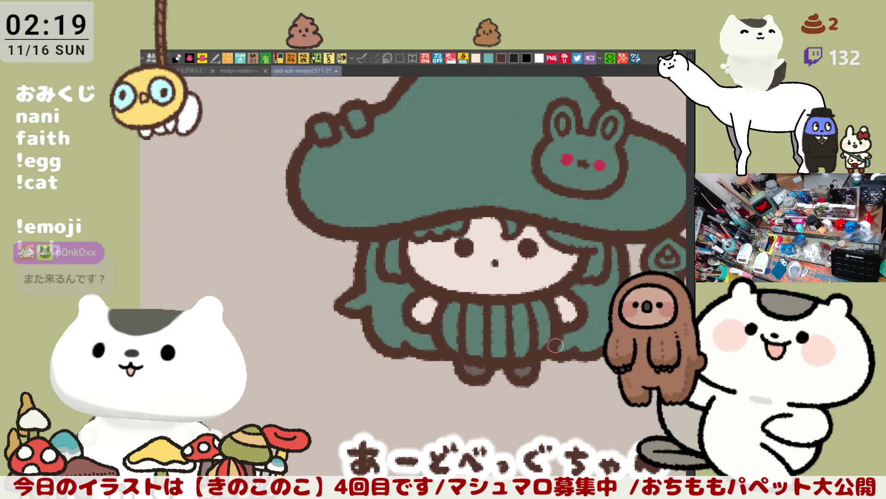
scroll(513, 360, up, 3)
key(ctrl+s)
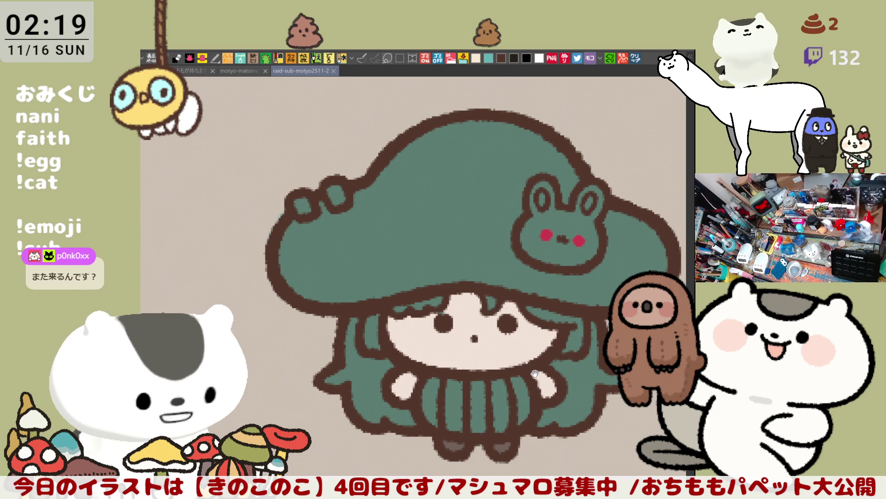
scroll(520, 351, down, 2)
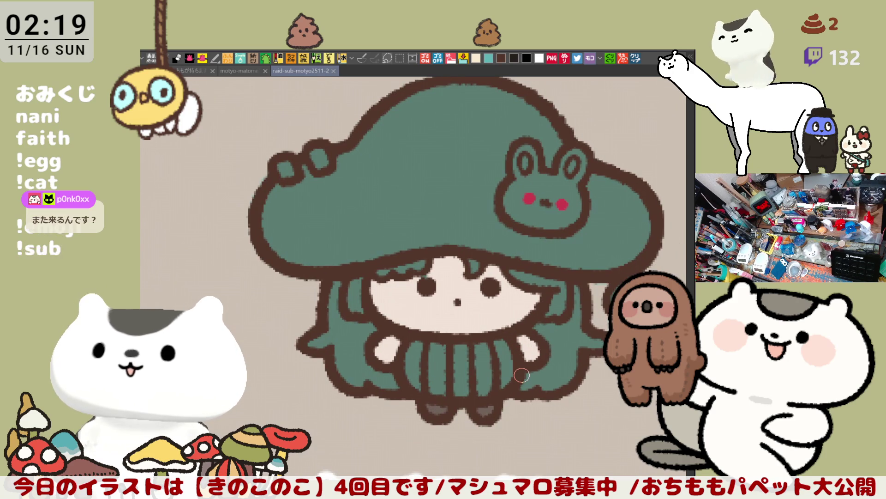
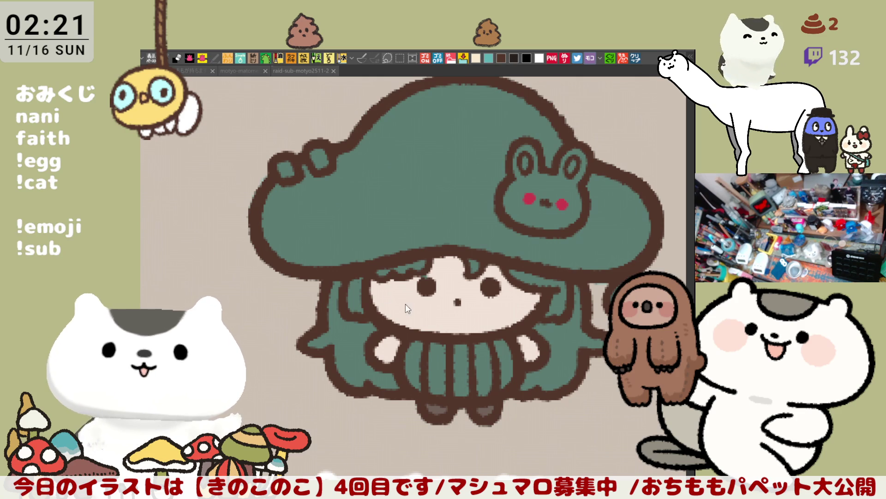
- Fill the rabbit emblem on the mushroom hat with a dark colour
scroll(406, 303, down, 1)
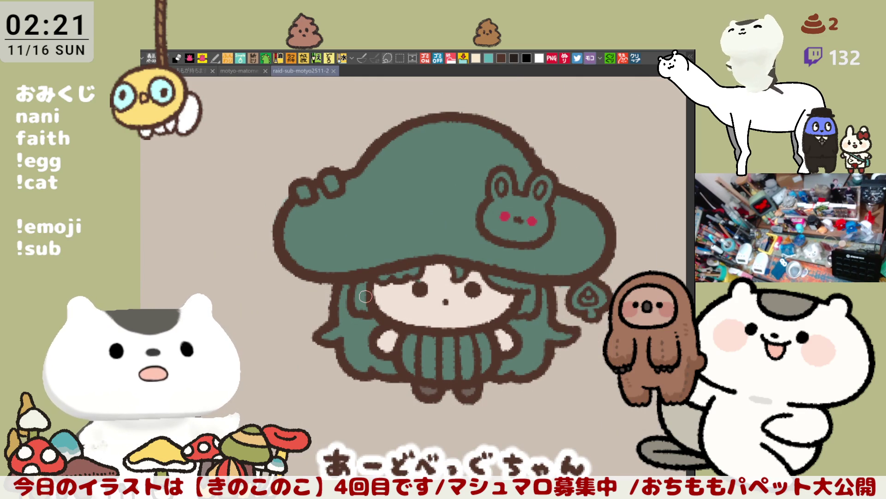
scroll(392, 280, down, 1)
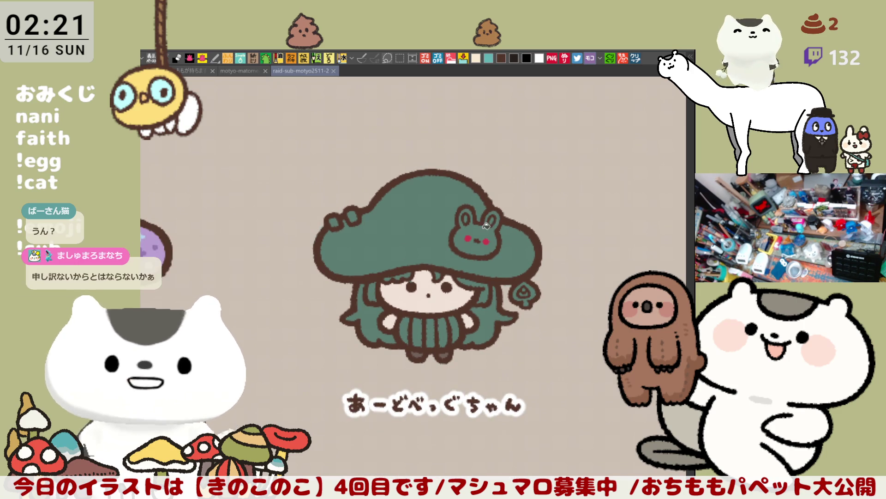
click(498, 233)
- Zoom in on the bunny emblem and paint its inner ears red
scroll(498, 233, up, 5)
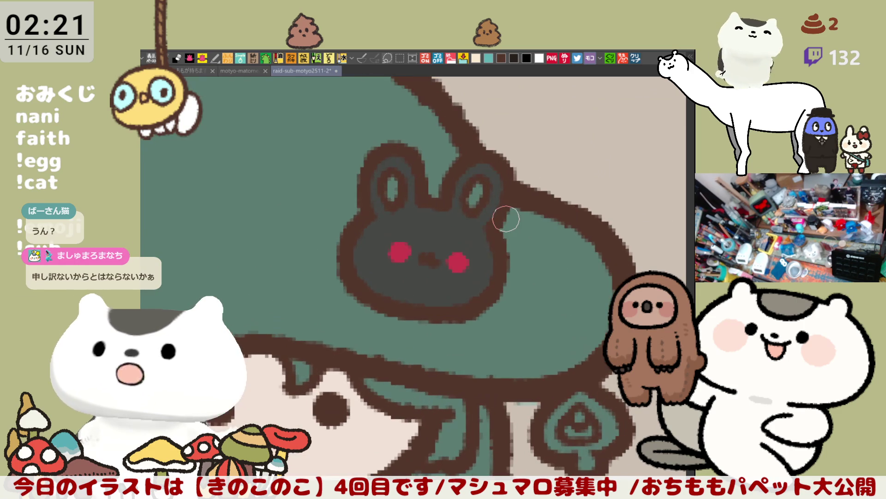
drag(551, 291, 497, 267)
scroll(466, 293, down, 2)
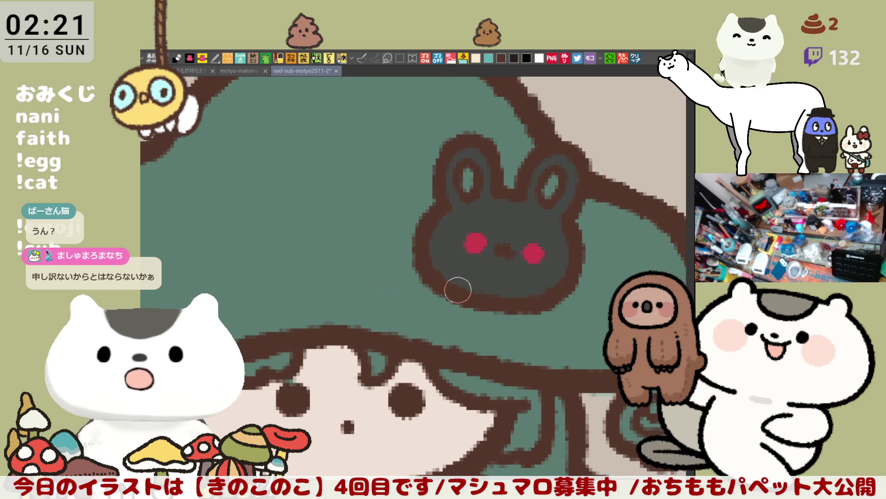
scroll(530, 306, up, 2)
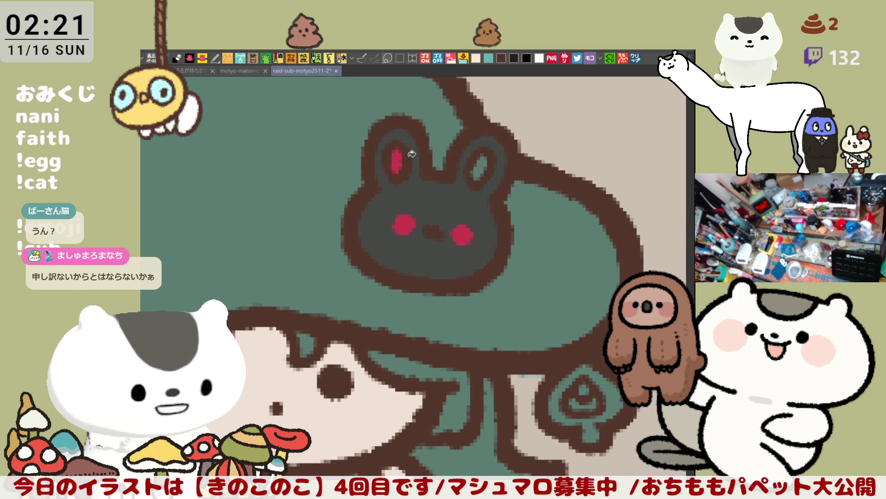
drag(483, 156, 475, 177)
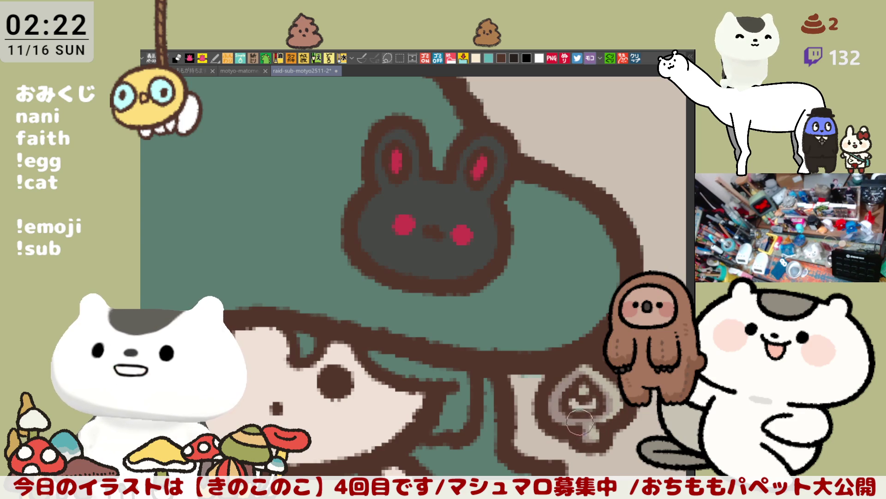
scroll(566, 418, down, 10)
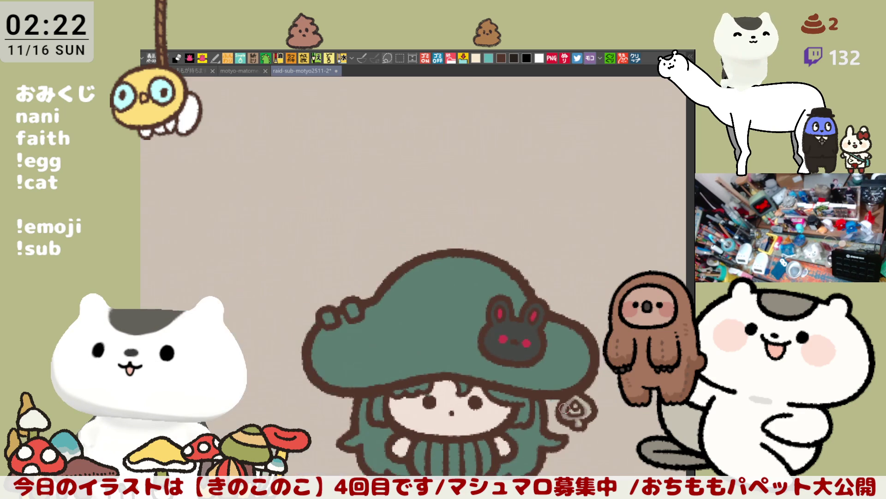
- Brush cream into the gaps of the girl's body stripes and save the illustration
scroll(450, 339, up, 3)
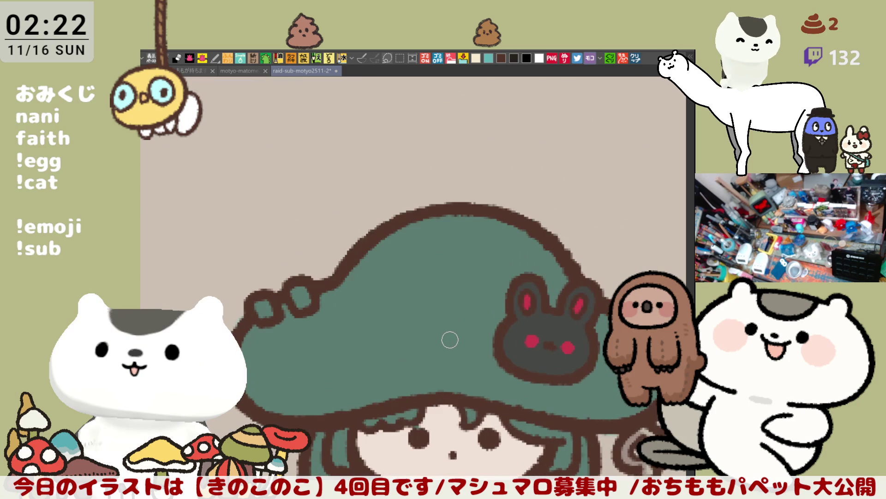
drag(454, 306, 371, 184)
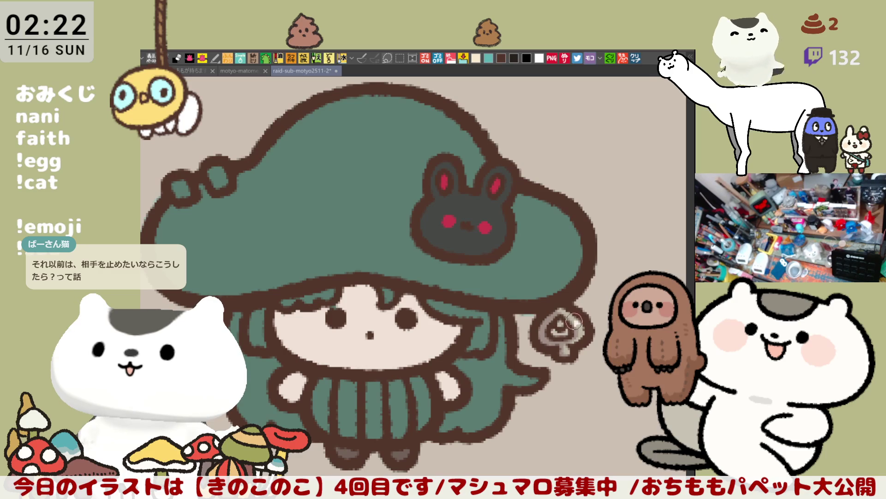
scroll(566, 368, down, 3)
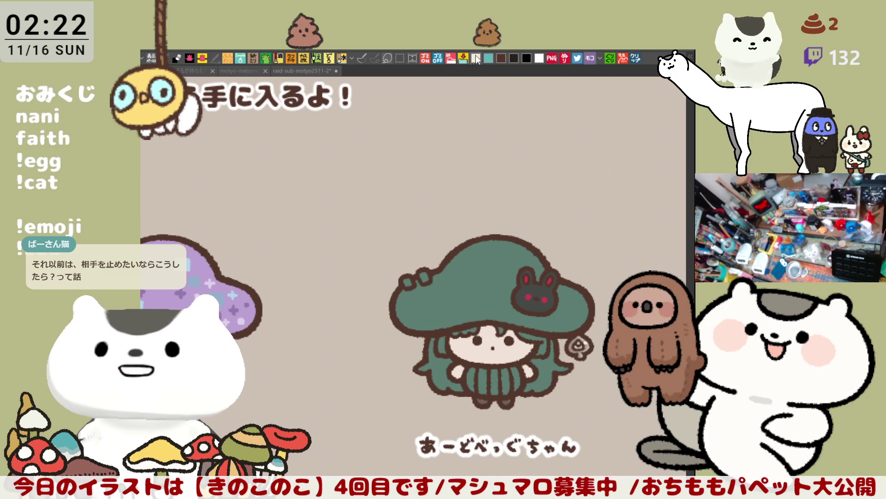
mouse_move(470, 370)
mouse_down()
mouse_move(478, 388)
mouse_move(491, 376)
mouse_move(507, 388)
mouse_move(520, 376)
mouse_up()
key(ctrl+s)
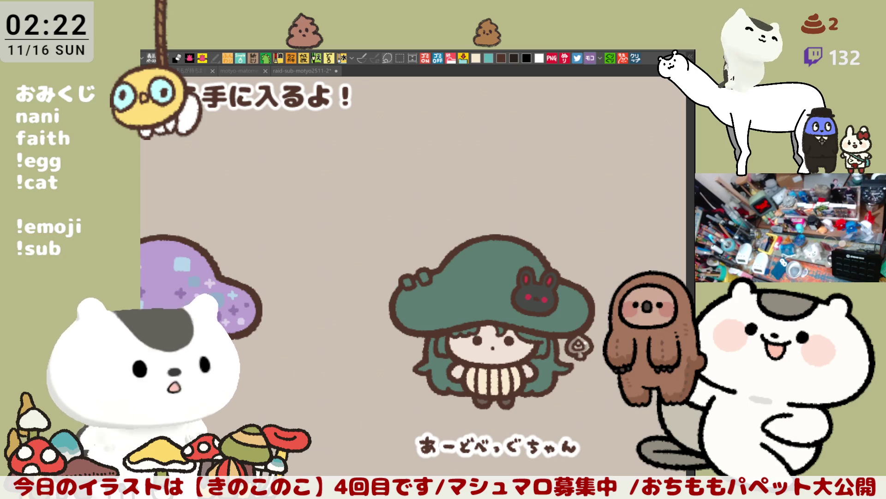
- Frame the 'あーどべっぐちゃん' caption below the girl and start brushing pink blush on her cheek
click(498, 365)
scroll(491, 362, up, 2)
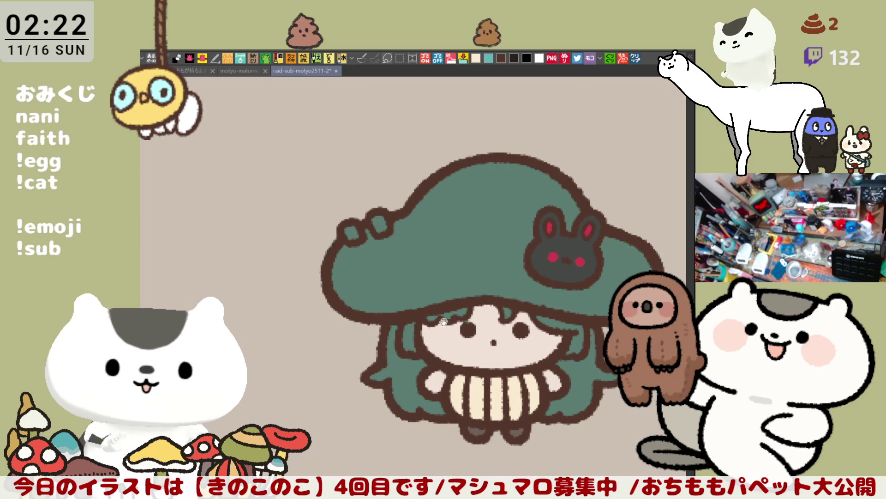
drag(448, 320, 429, 235)
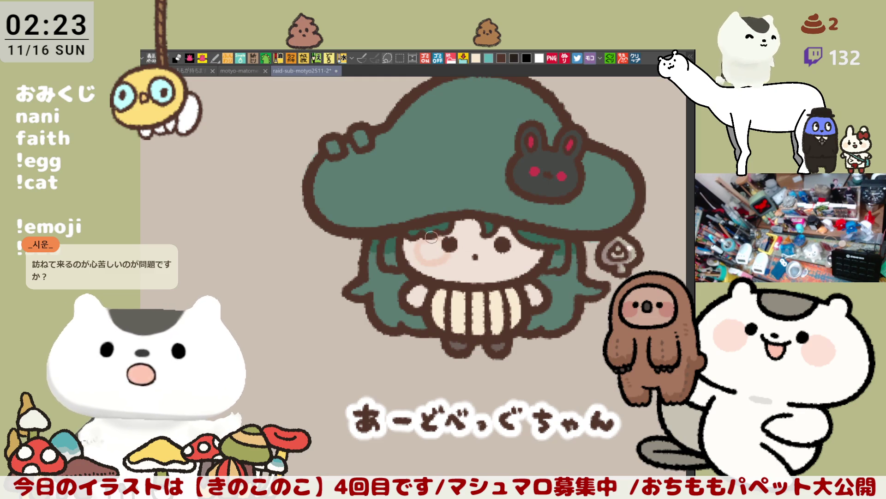
drag(517, 255, 529, 248)
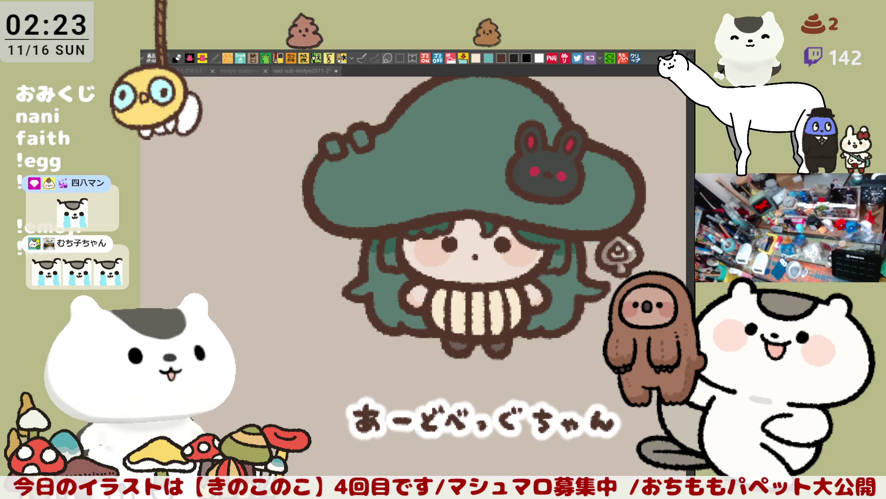
- Recolour the two small squares on the hat grey-brown with the fill bucket
click(147, 143)
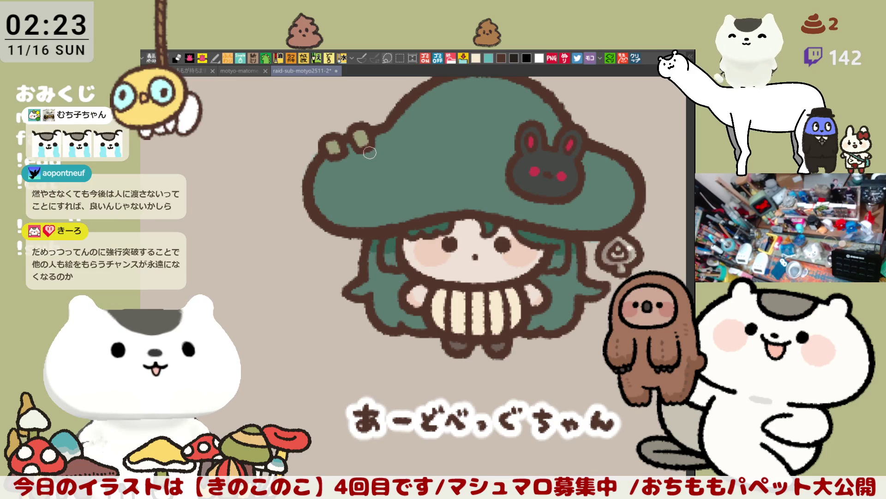
click(334, 147)
click(365, 136)
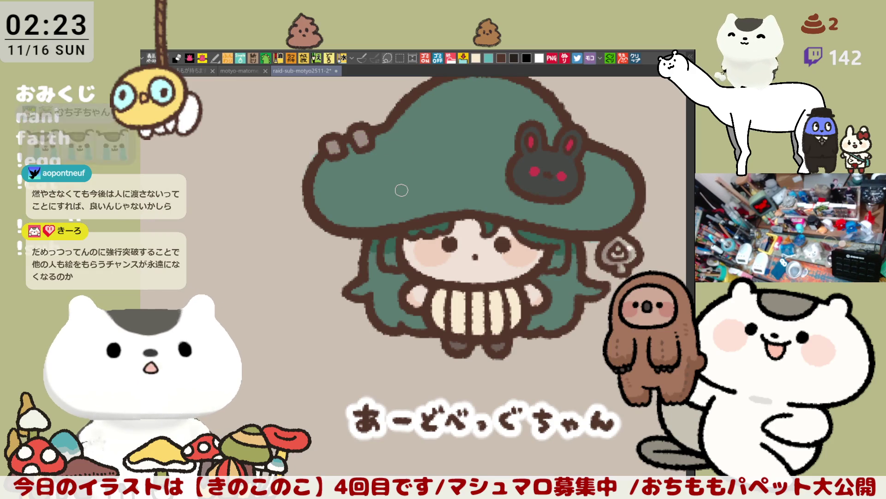
scroll(421, 172, down, 3)
scroll(423, 170, up, 3)
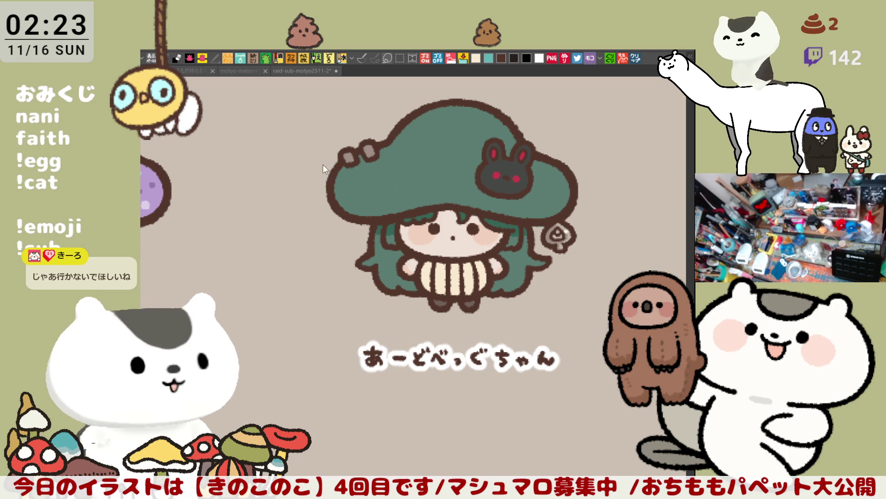
- Fill the mushroom cap black, then sketch and undo trial marks on the hat
click(445, 201)
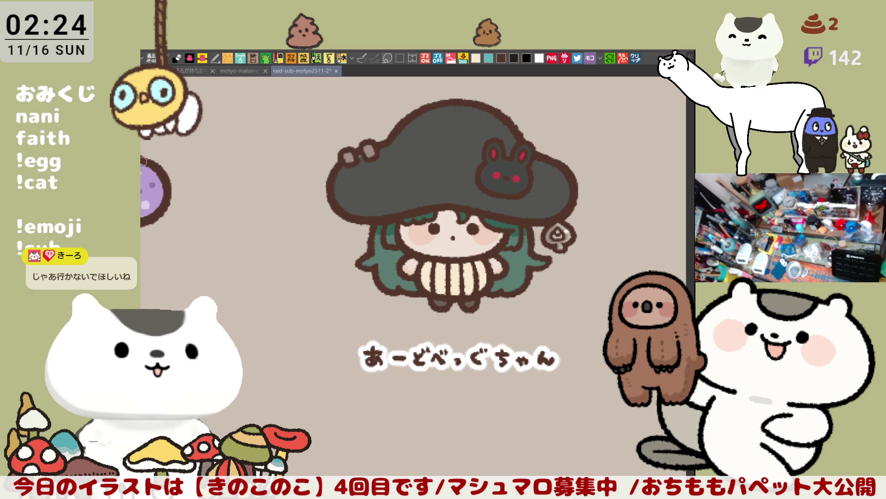
click(330, 165)
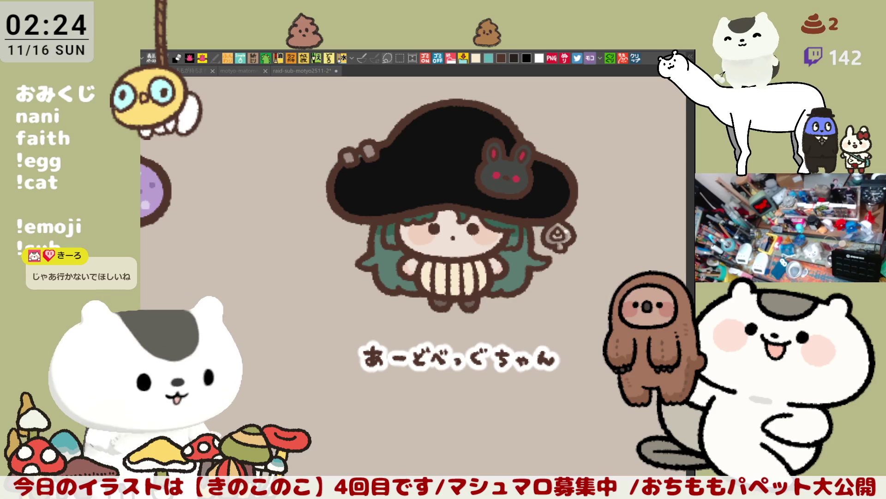
mouse_move(386, 174)
mouse_down()
mouse_move(371, 185)
mouse_move(384, 177)
mouse_up()
key(ctrl+z)
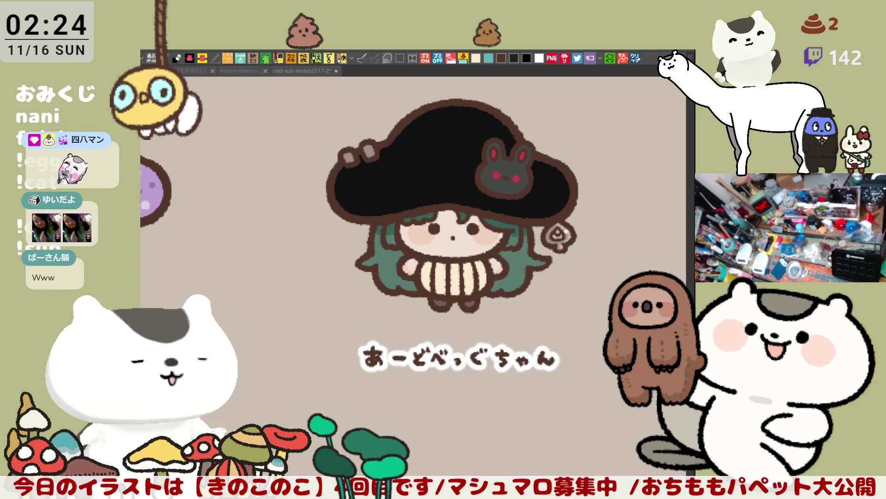
mouse_move(374, 176)
mouse_down()
mouse_move(373, 194)
mouse_move(388, 192)
mouse_up()
key(ctrl+z)
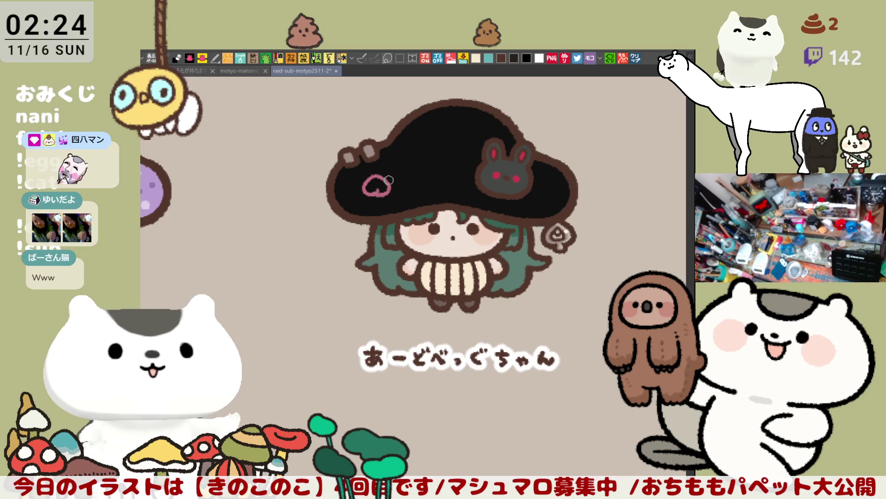
key(ctrl+z)
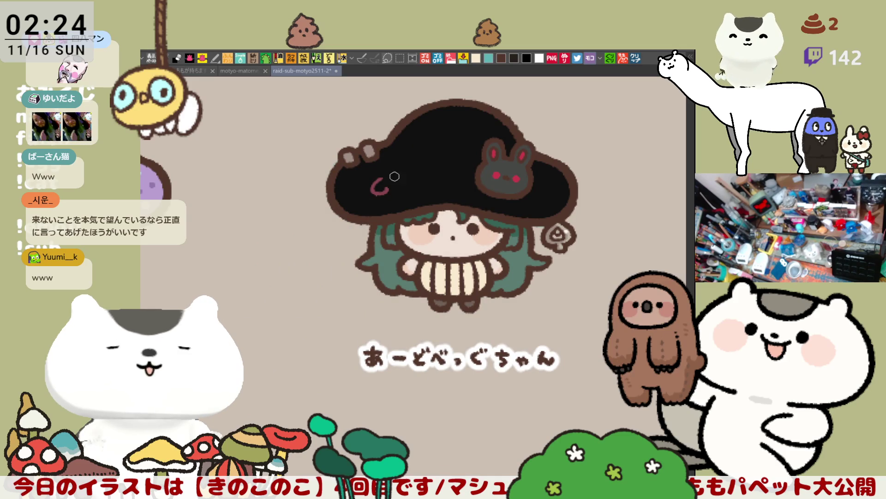
- Draw and fill the first red spade on the hat, then begin a second spade to its right
drag(380, 187, 405, 186)
key(ctrl+z)
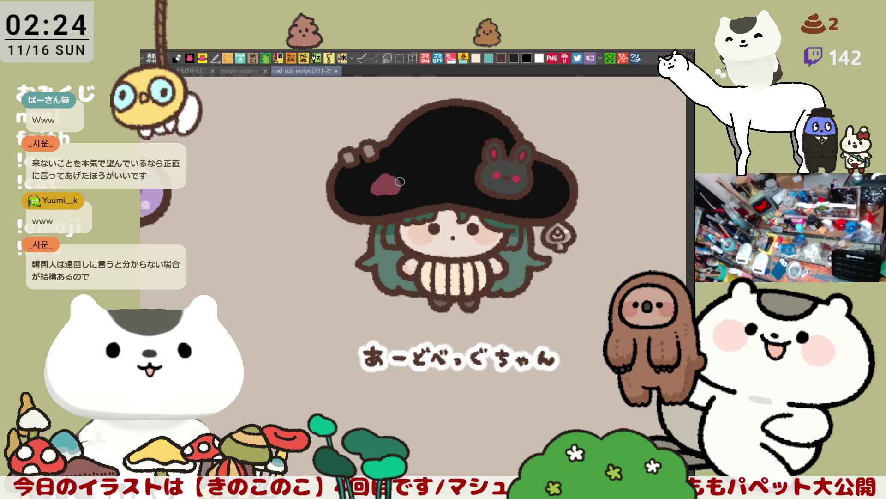
key(ctrl+z)
key(ctrl+z)
mouse_move(378, 180)
mouse_down()
mouse_move(383, 186)
mouse_move(374, 176)
mouse_move(392, 176)
mouse_up()
click(384, 181)
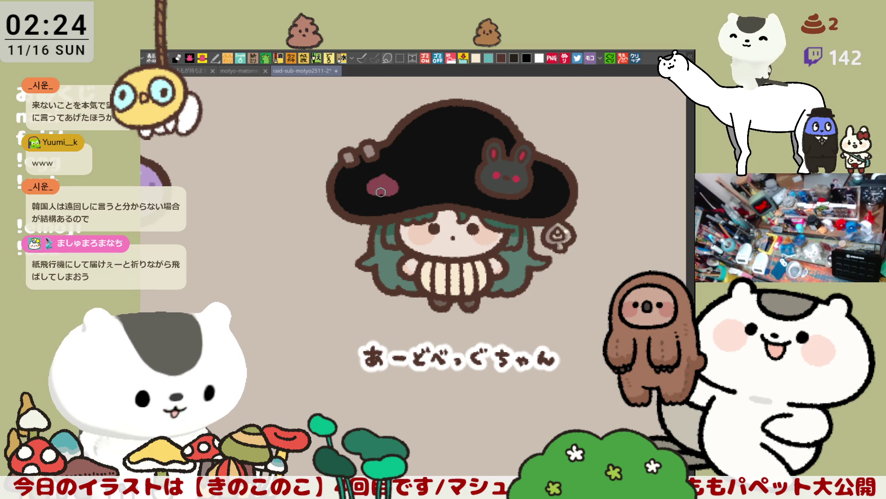
drag(381, 192, 383, 199)
key(ctrl+z)
key(ctrl+z)
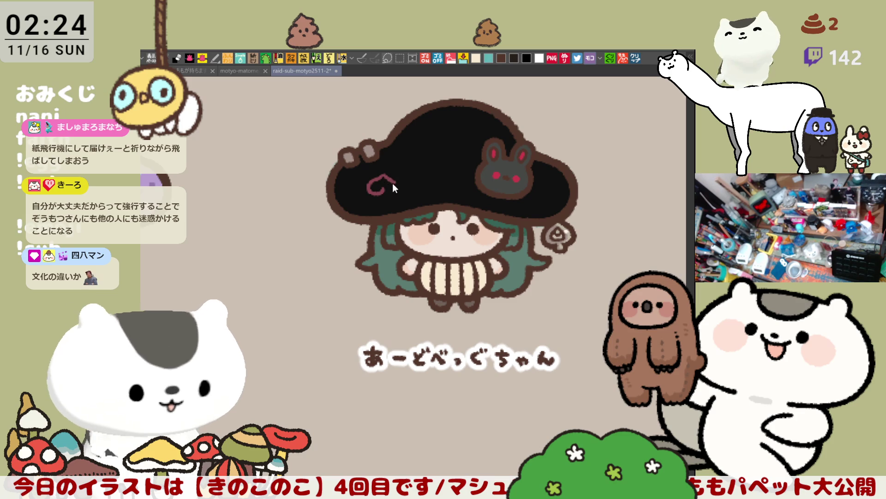
key(ctrl+z)
mouse_move(387, 175)
mouse_down()
mouse_move(369, 190)
mouse_move(388, 178)
mouse_move(393, 187)
mouse_move(375, 189)
mouse_up()
key(ctrl+z)
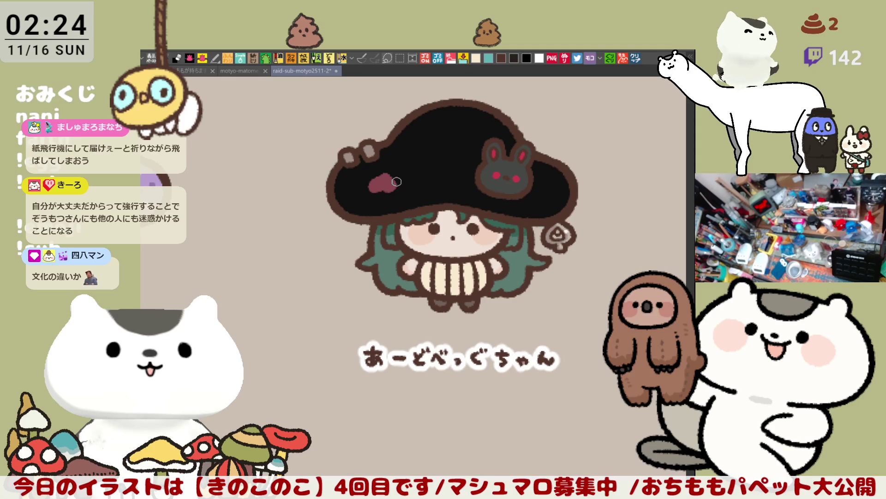
drag(382, 189, 383, 188)
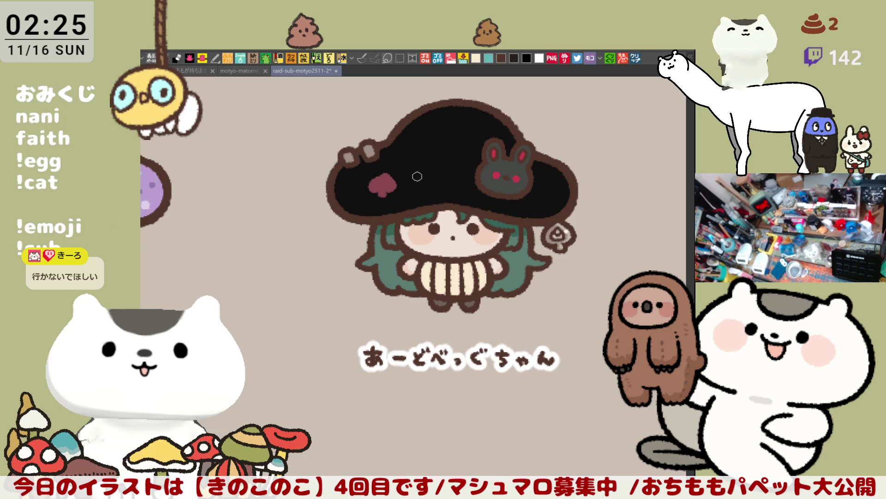
mouse_move(415, 181)
mouse_down()
mouse_move(429, 175)
mouse_move(421, 192)
mouse_move(428, 169)
mouse_up()
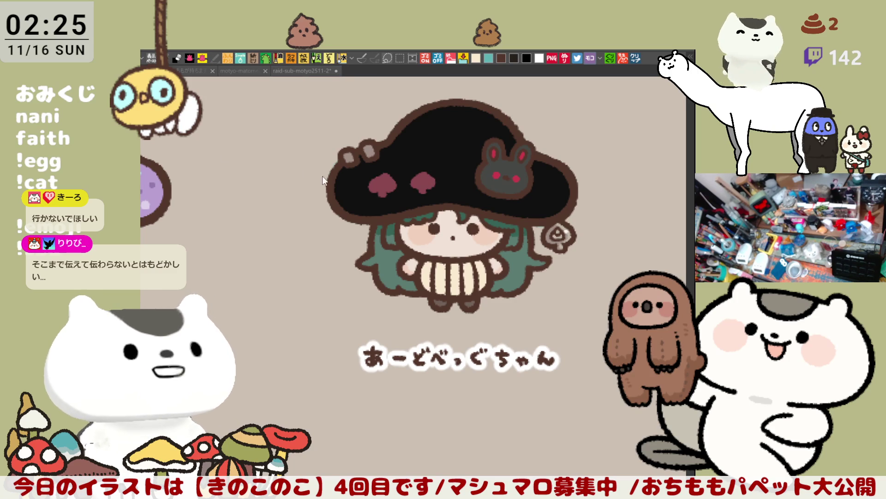
click(295, 171)
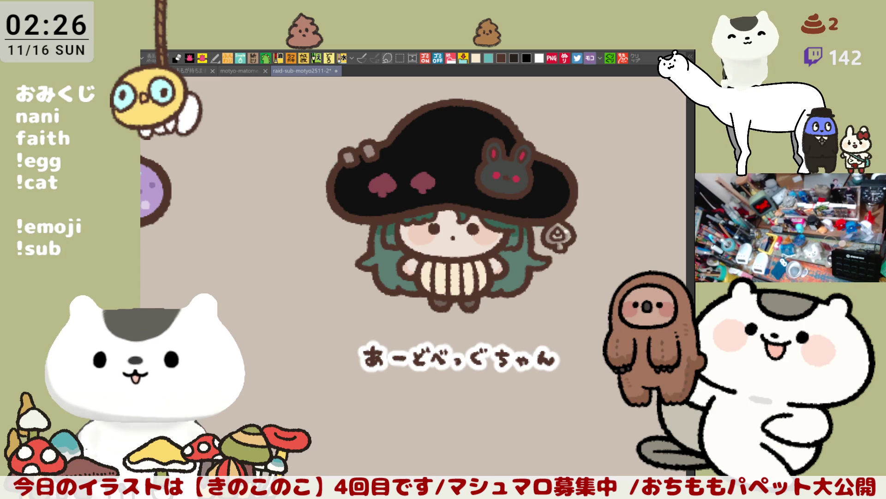
- Zoom in on the hat and trace gold outlines around the right and left spades
drag(501, 325, 475, 360)
scroll(476, 360, up, 3)
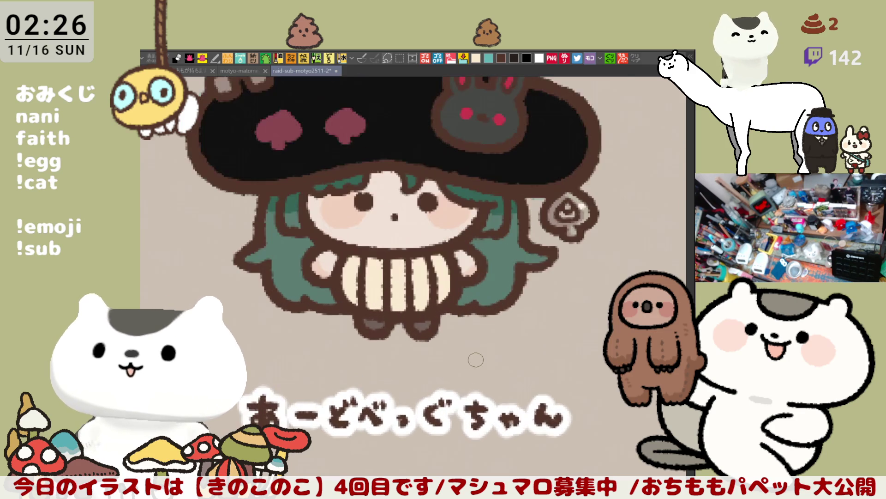
scroll(427, 222, up, 2)
drag(427, 221, 428, 266)
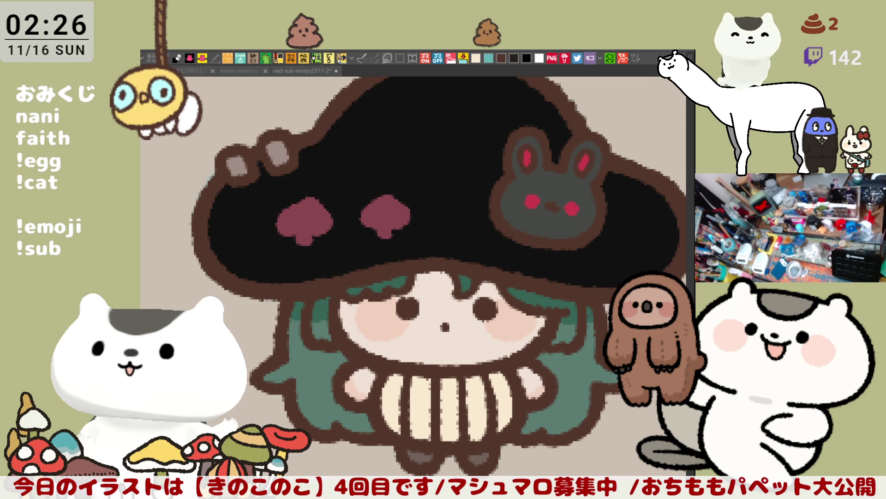
mouse_move(389, 216)
mouse_down()
mouse_move(334, 223)
mouse_move(320, 233)
mouse_move(336, 242)
mouse_up()
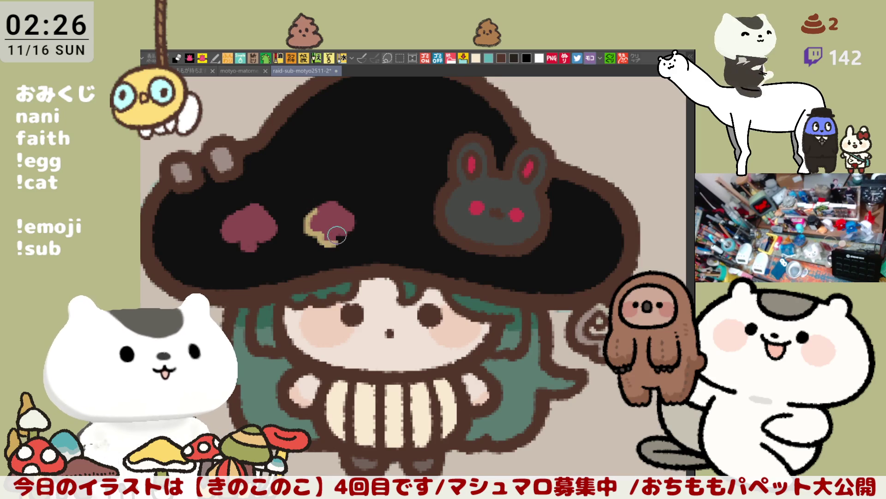
mouse_move(320, 208)
mouse_down()
mouse_move(333, 199)
mouse_move(356, 222)
mouse_move(335, 237)
mouse_move(340, 248)
mouse_move(356, 228)
mouse_up()
mouse_move(253, 203)
mouse_down()
mouse_move(277, 229)
mouse_move(253, 244)
mouse_move(244, 240)
mouse_move(249, 253)
mouse_move(240, 247)
mouse_move(256, 246)
mouse_move(238, 245)
mouse_move(222, 228)
mouse_move(247, 204)
mouse_up()
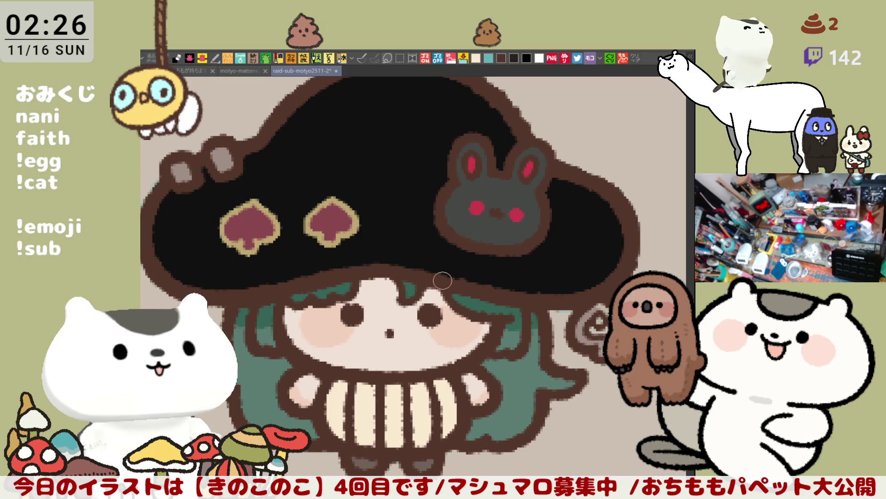
scroll(461, 289, down, 3)
scroll(466, 283, down, 2)
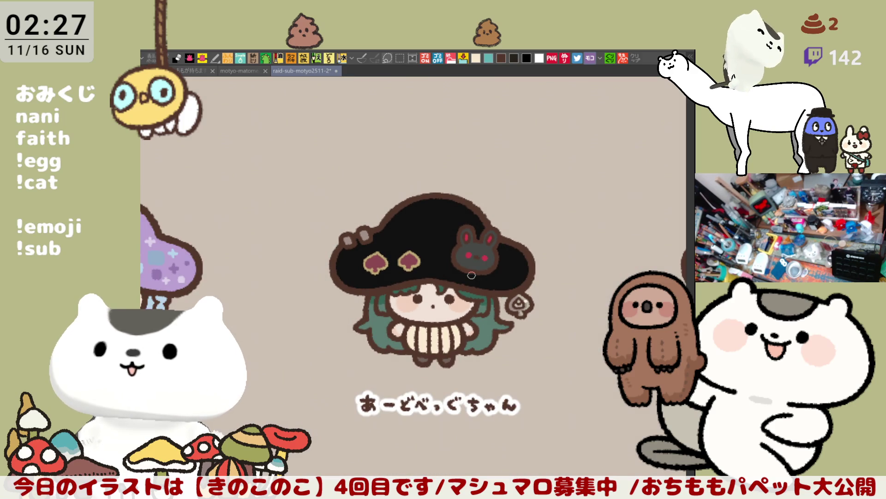
scroll(471, 275, up, 5)
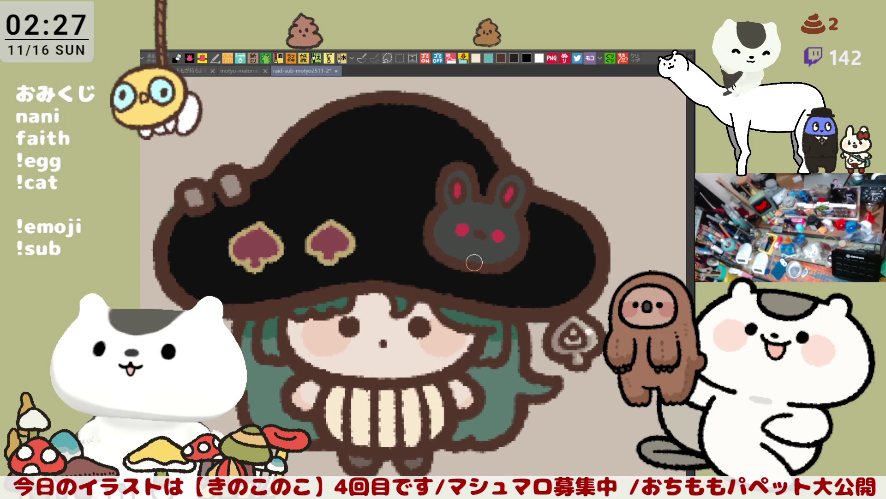
- Paint a small gold four-pointed sparkle left of the spades and start darkening the left spade
drag(474, 263, 537, 227)
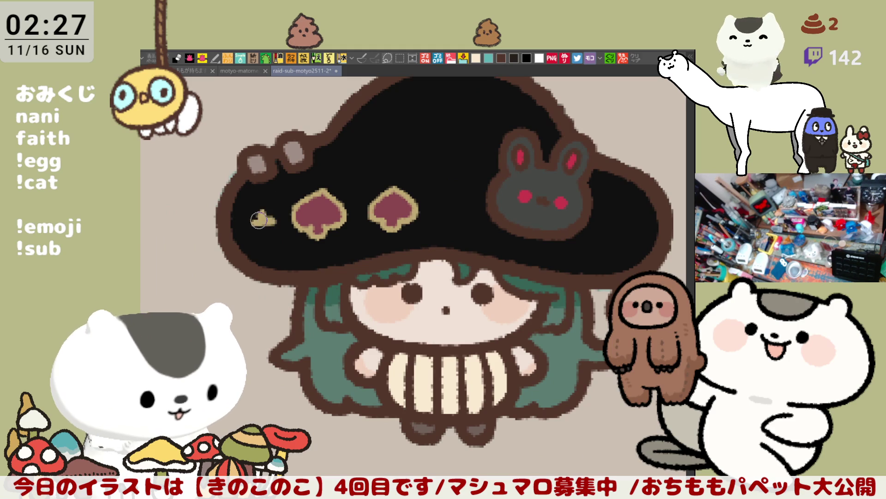
drag(265, 223, 258, 217)
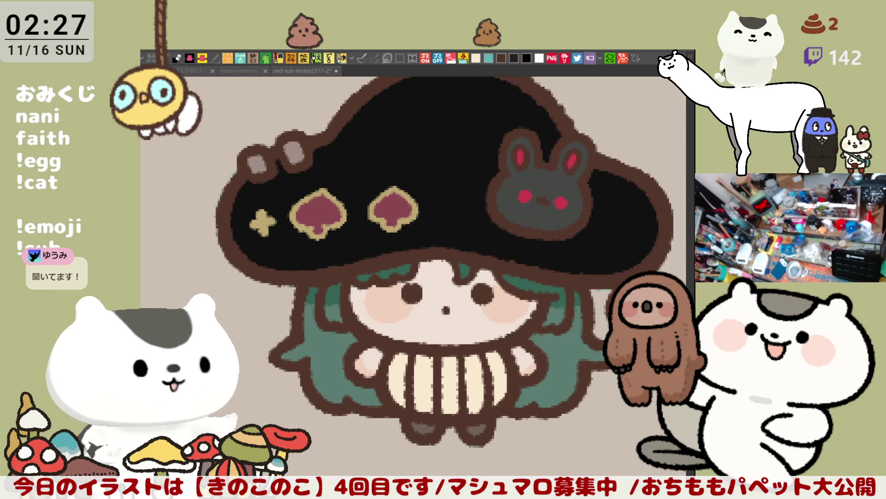
mouse_move(307, 213)
mouse_down()
mouse_move(319, 200)
mouse_move(314, 225)
mouse_move(319, 203)
mouse_up()
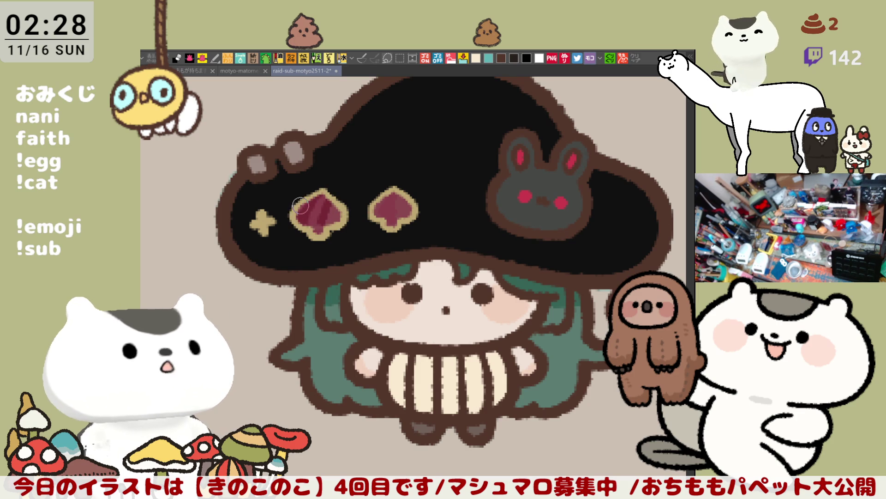
- Shade both spades deeper red and dab a light highlight dot on the right spade
mouse_move(317, 199)
mouse_down()
mouse_move(304, 206)
mouse_move(323, 193)
mouse_move(302, 204)
mouse_move(329, 193)
mouse_up()
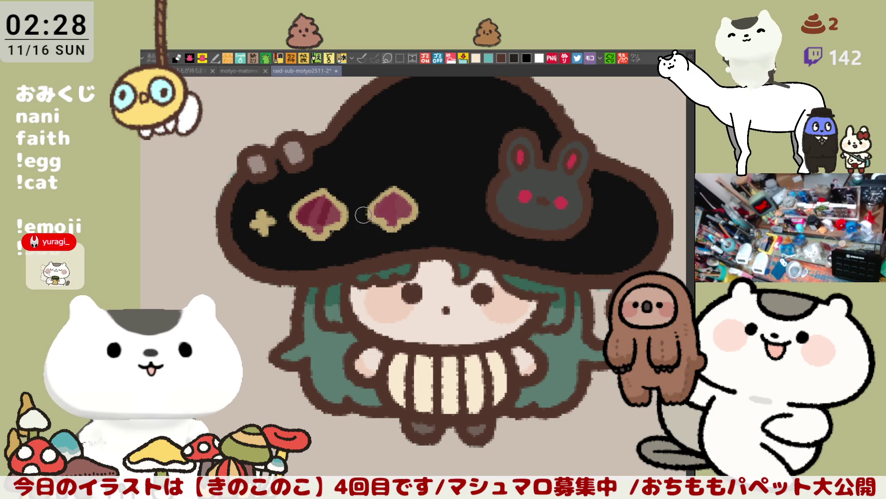
mouse_move(386, 206)
mouse_down()
mouse_move(400, 202)
mouse_move(391, 220)
mouse_up()
mouse_move(313, 212)
mouse_down()
mouse_move(315, 220)
mouse_move(316, 198)
mouse_move(318, 230)
mouse_up()
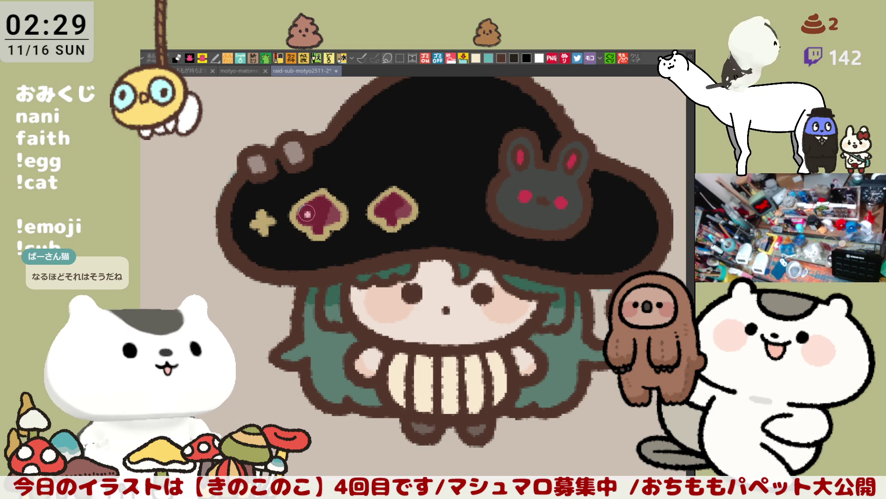
click(385, 211)
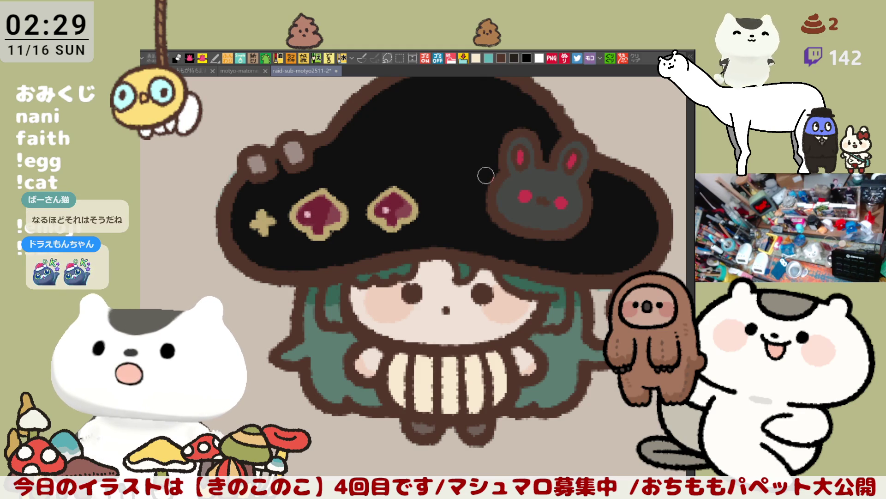
scroll(474, 228, down, 2)
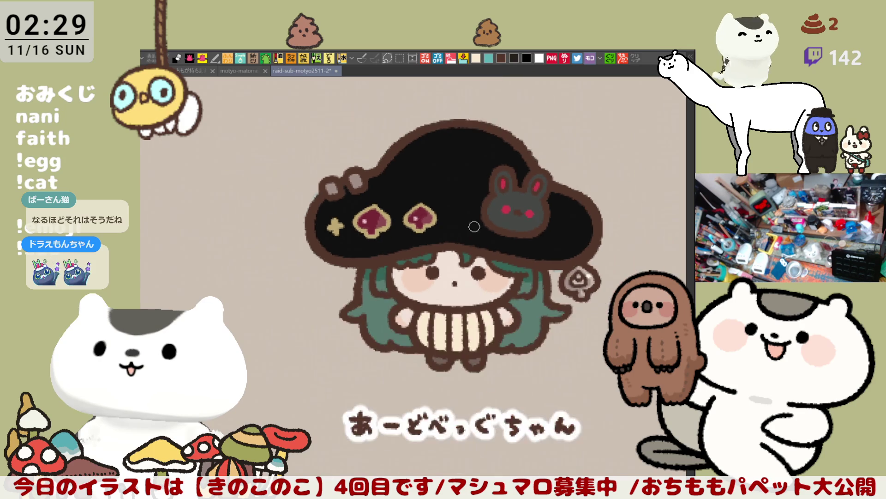
- Zoom out to show the whole 'ガチャもちょ' gacha sheet with the finished black-hat girl
scroll(474, 228, down, 3)
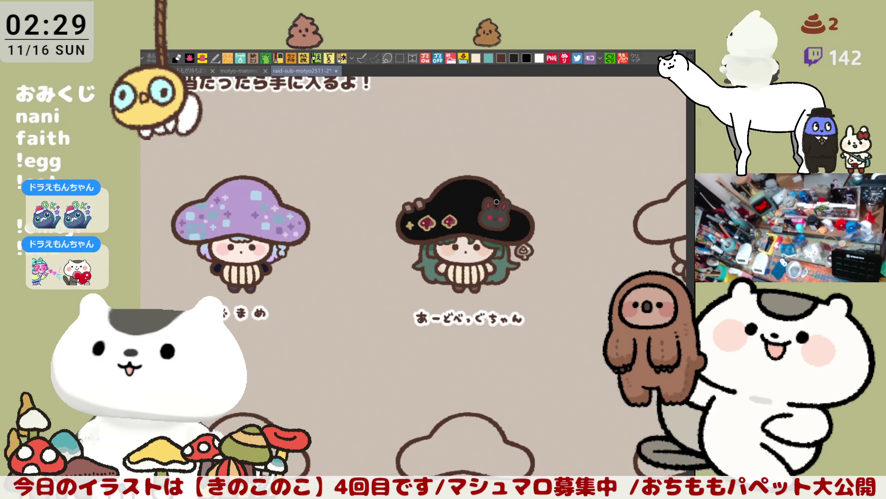
scroll(496, 202, down, 1)
scroll(496, 202, down, 1)
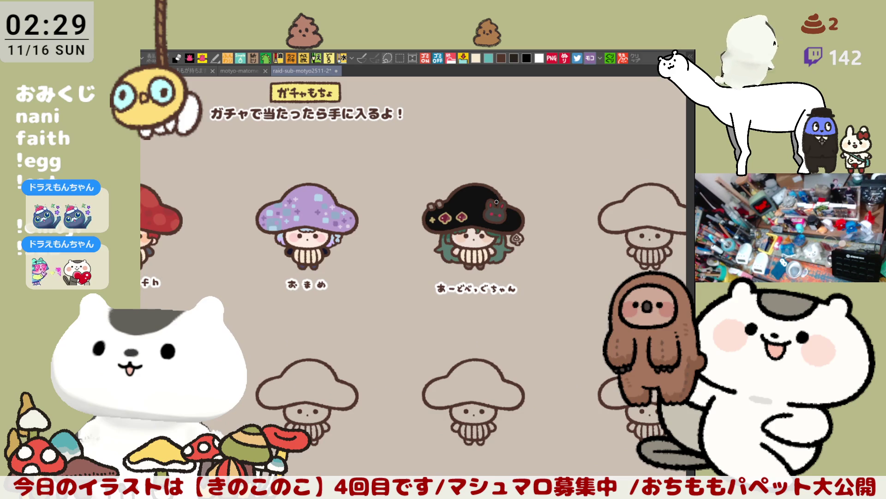